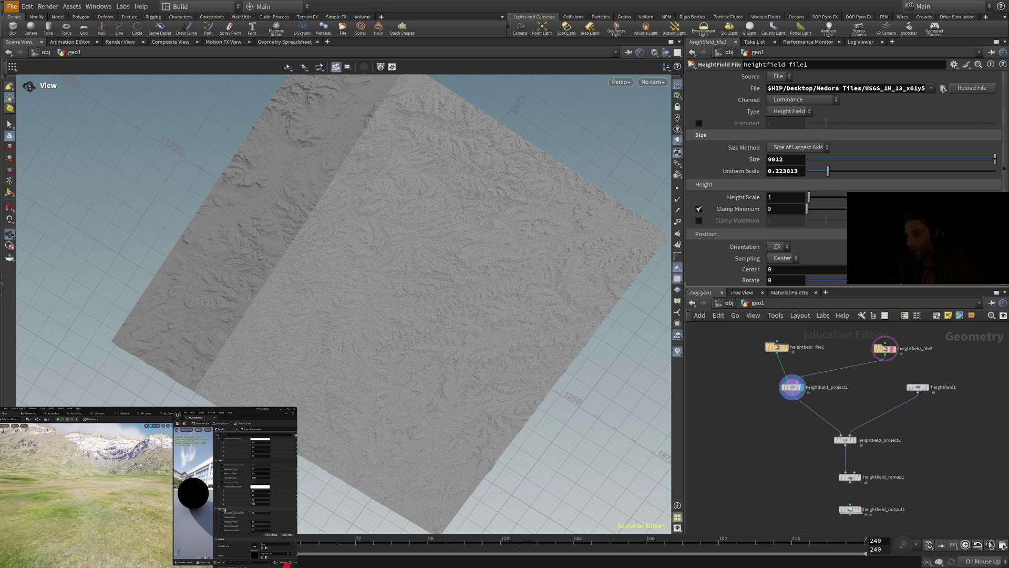
- Discard the previous heightfield setup and create a geo1 geometry object at /obj
key(Left)
key(Escape)
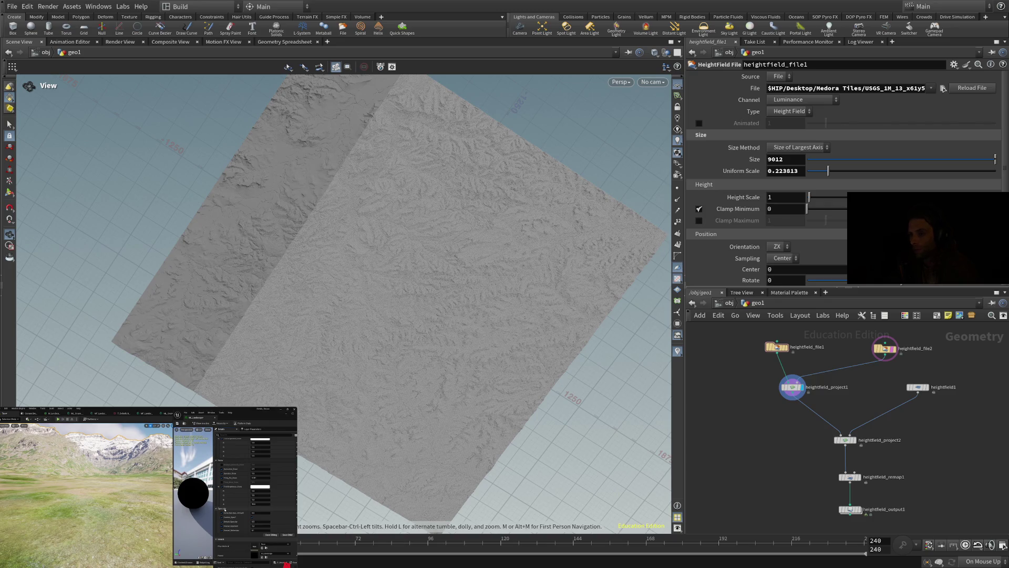
key(alt)
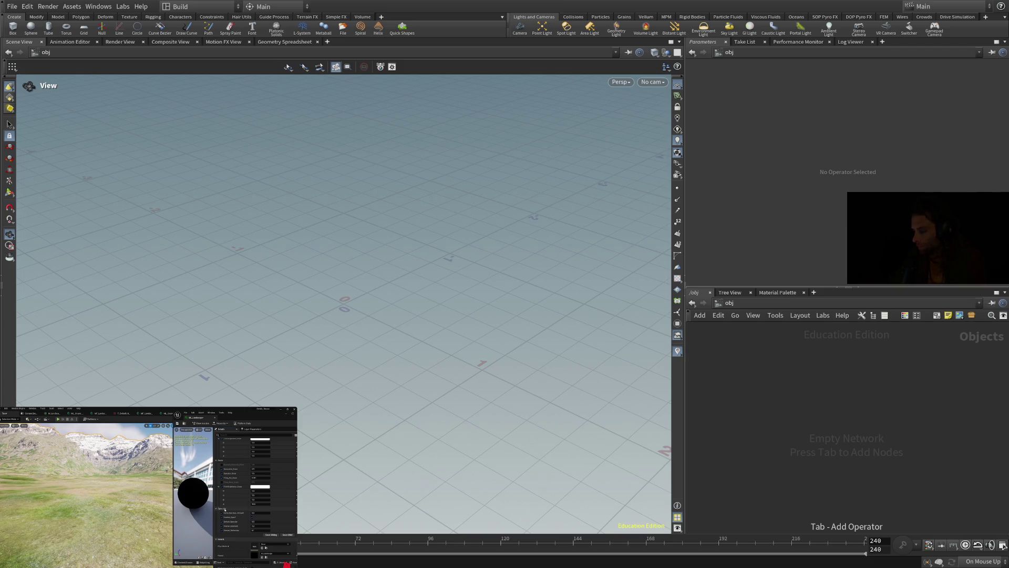
click(845, 371)
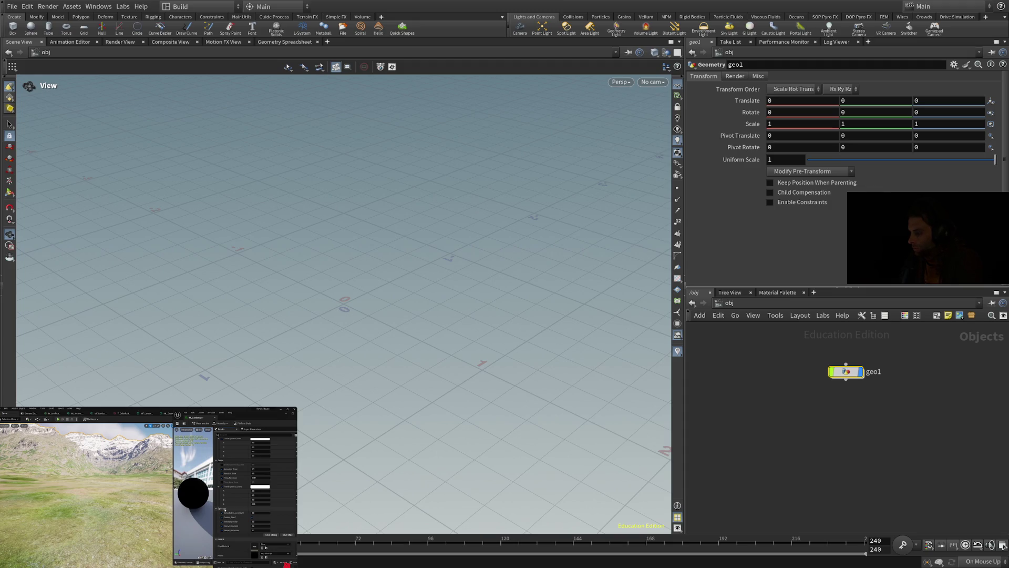
- Inside geo1, place a heightfield_file1 HeightField File node, shift it left, and frame it
double_click(845, 371)
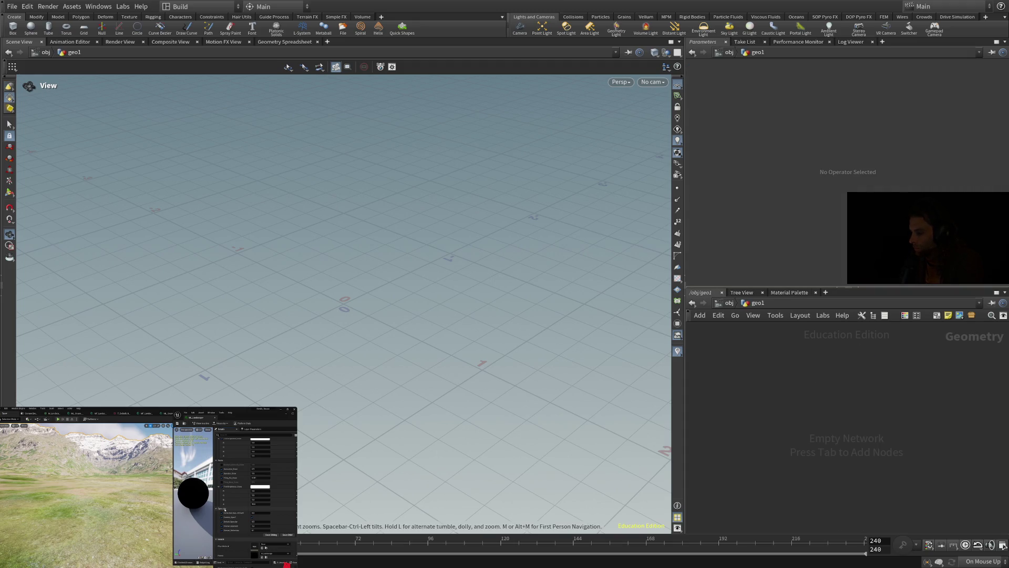
key(Tab)
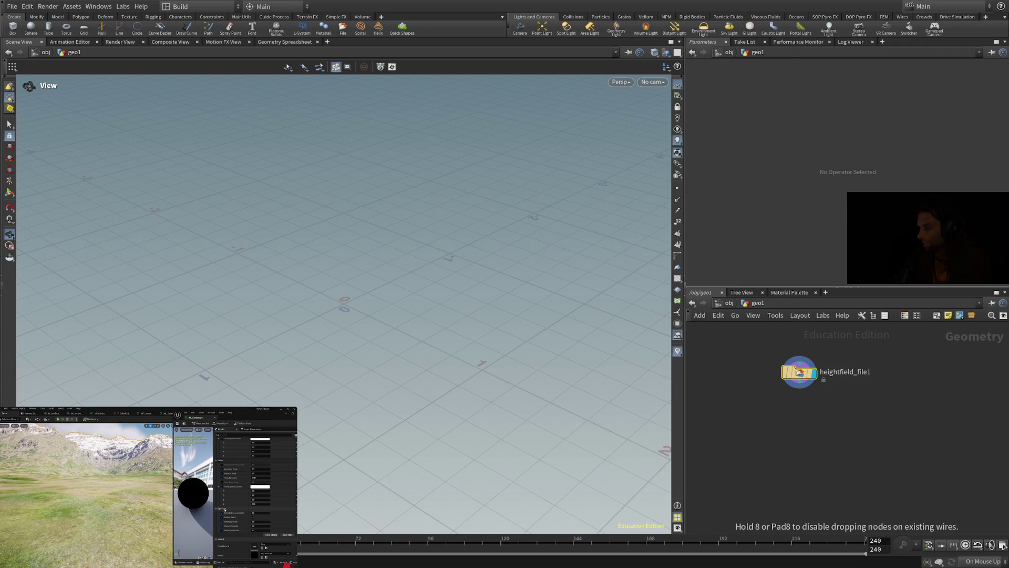
click(798, 372)
scroll(785, 347, down, 2)
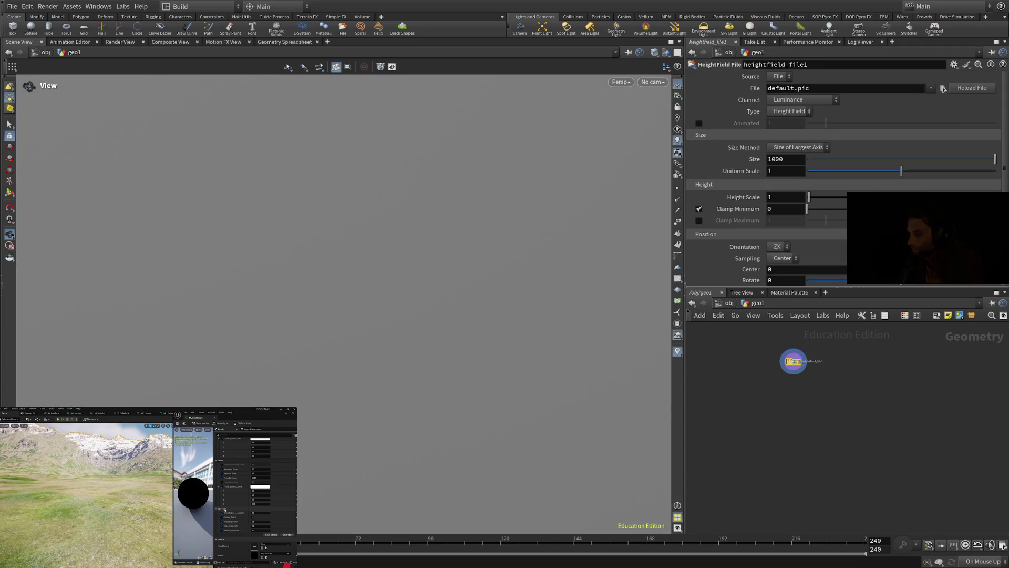
scroll(767, 359, down, 2)
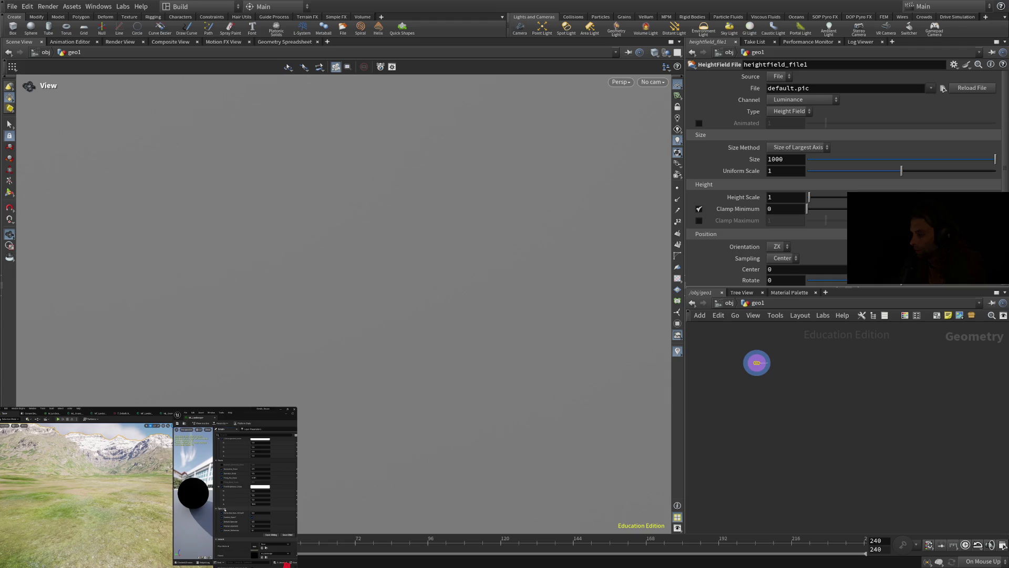
drag(753, 359, 756, 361)
drag(773, 373, 775, 375)
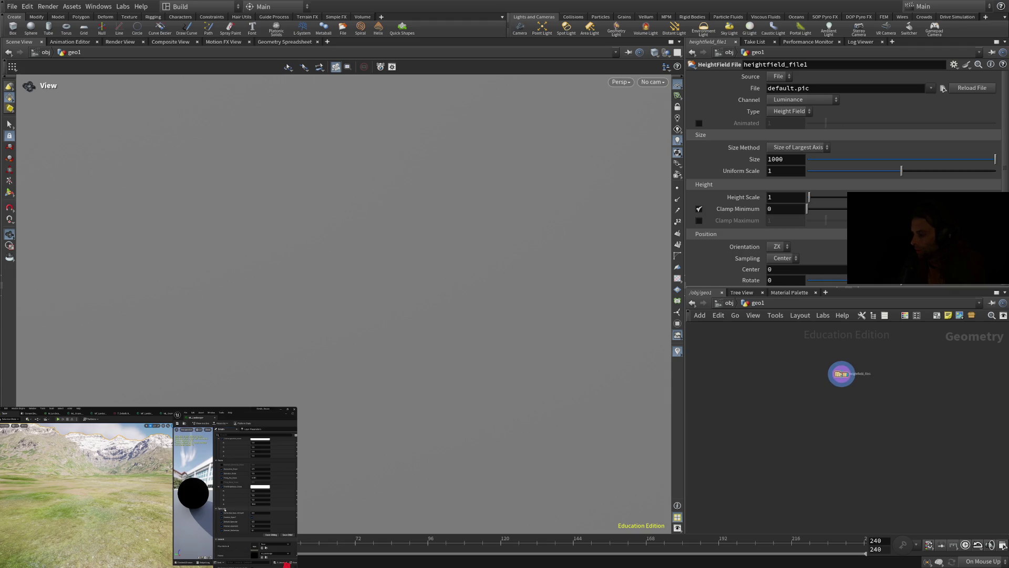
drag(882, 374, 690, 421)
key(h)
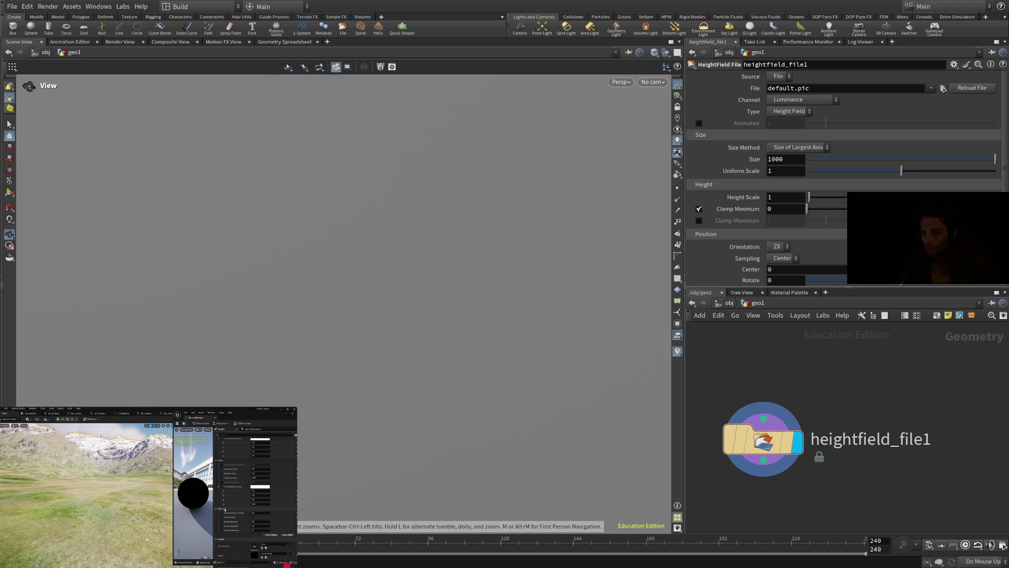
key(Return)
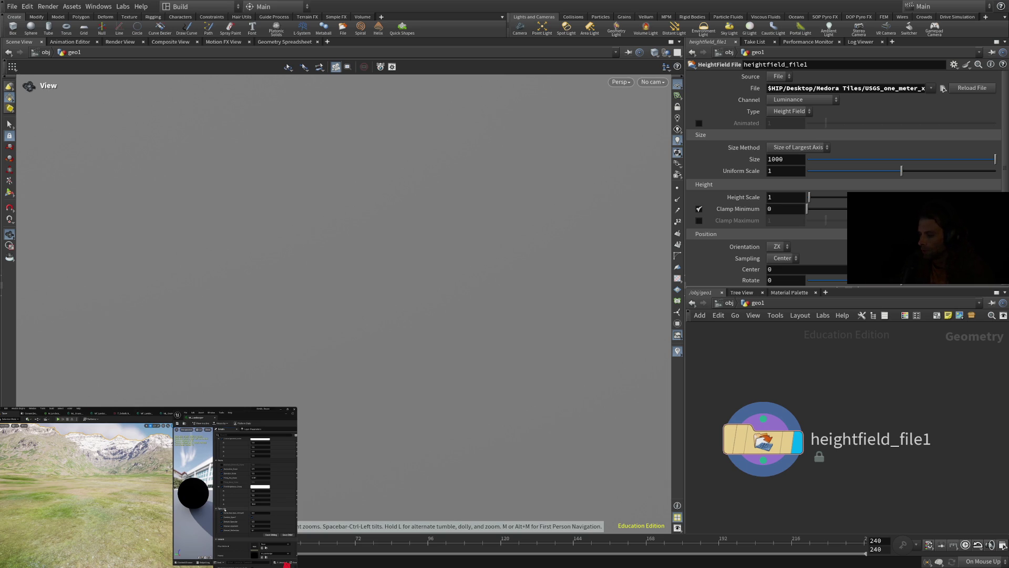
- Frame the loaded heightfield and tilt the view to look down on the terrain
key(h)
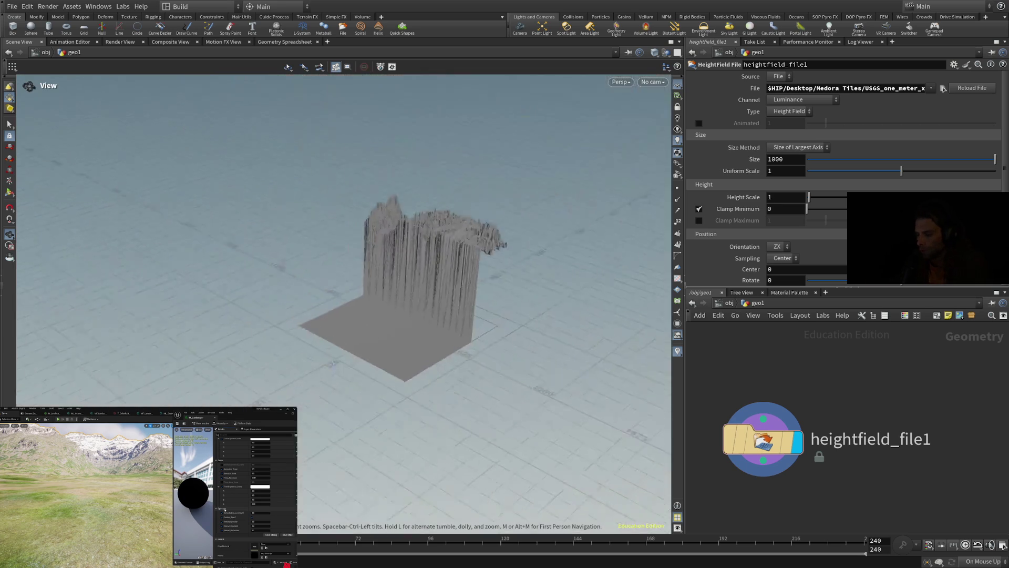
scroll(344, 304, up, 5)
scroll(344, 304, down, 6)
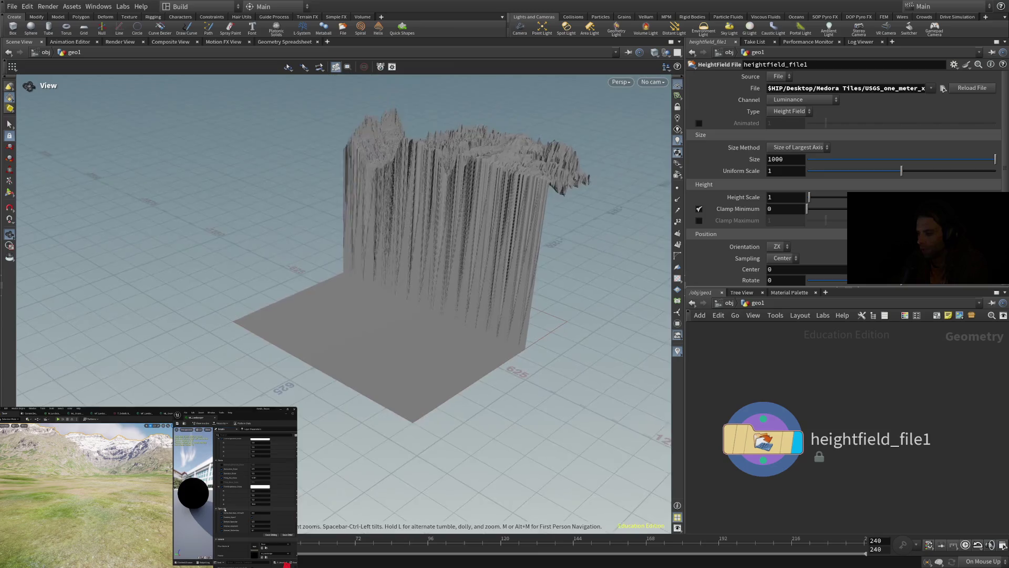
drag(343, 304, 344, 399)
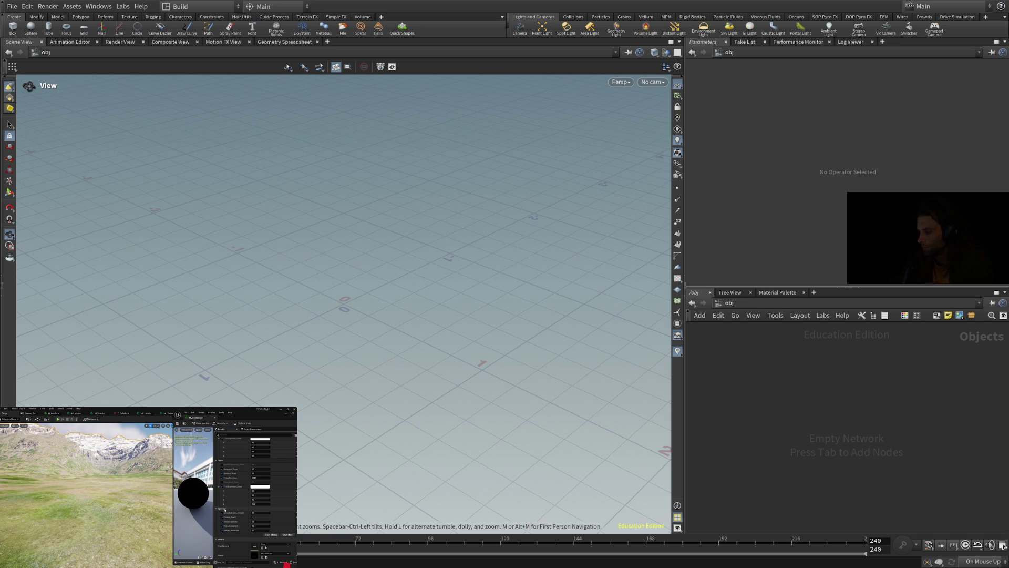
- Create a fresh geo1 object and add a HeightField File node inside it
key(g)
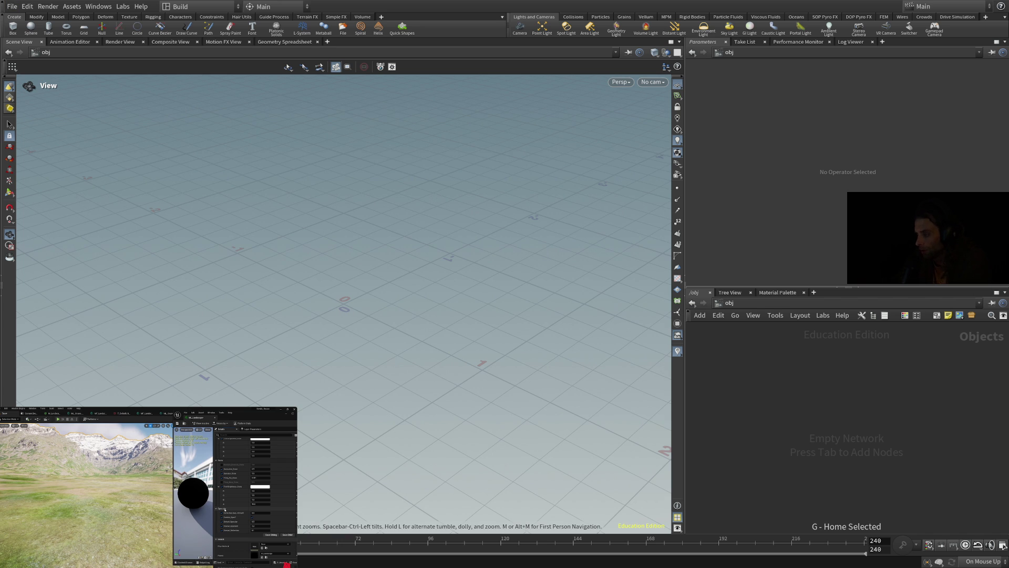
key(Tab)
click(810, 378)
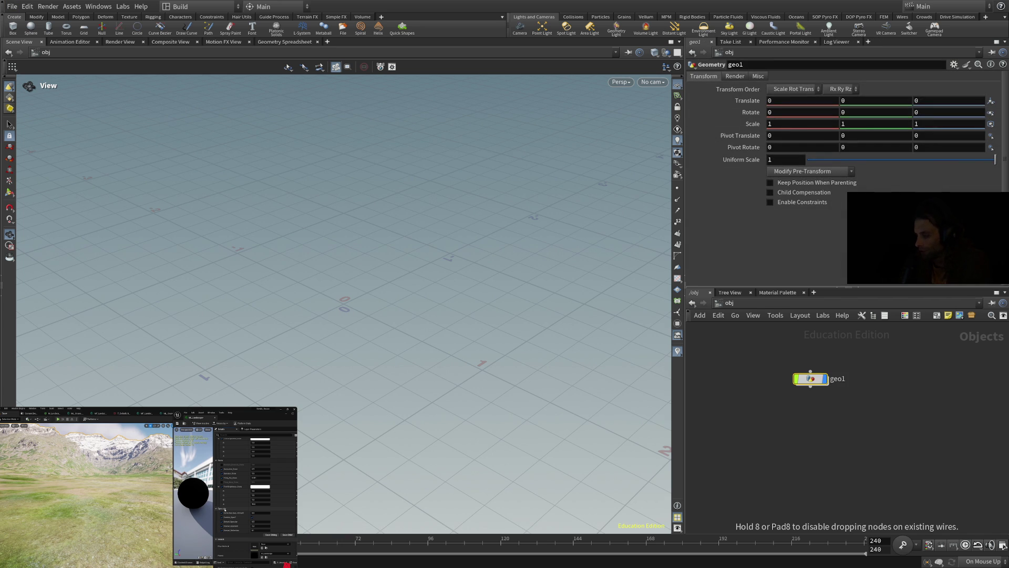
mouse_move(792, 361)
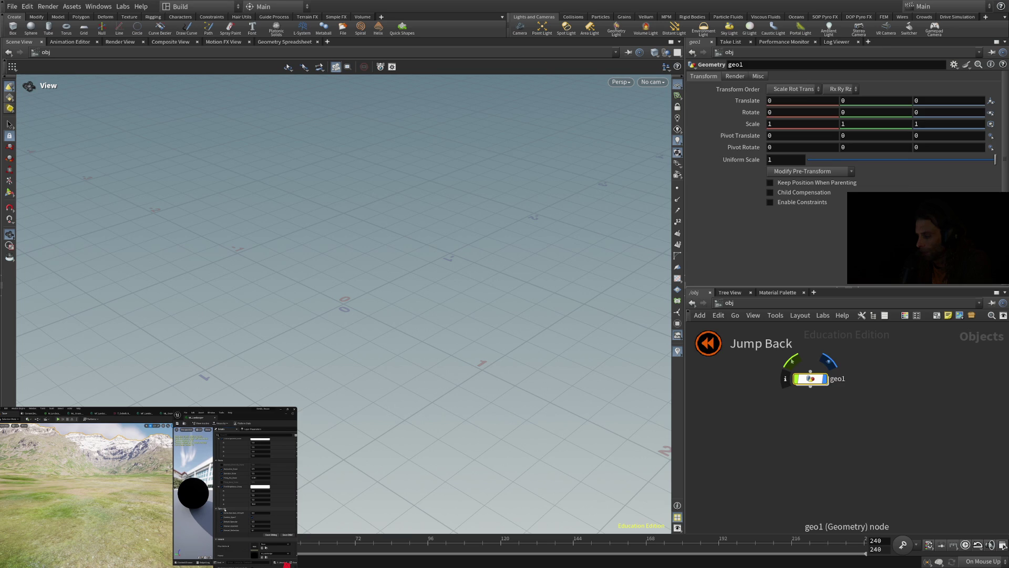
double_click(810, 379)
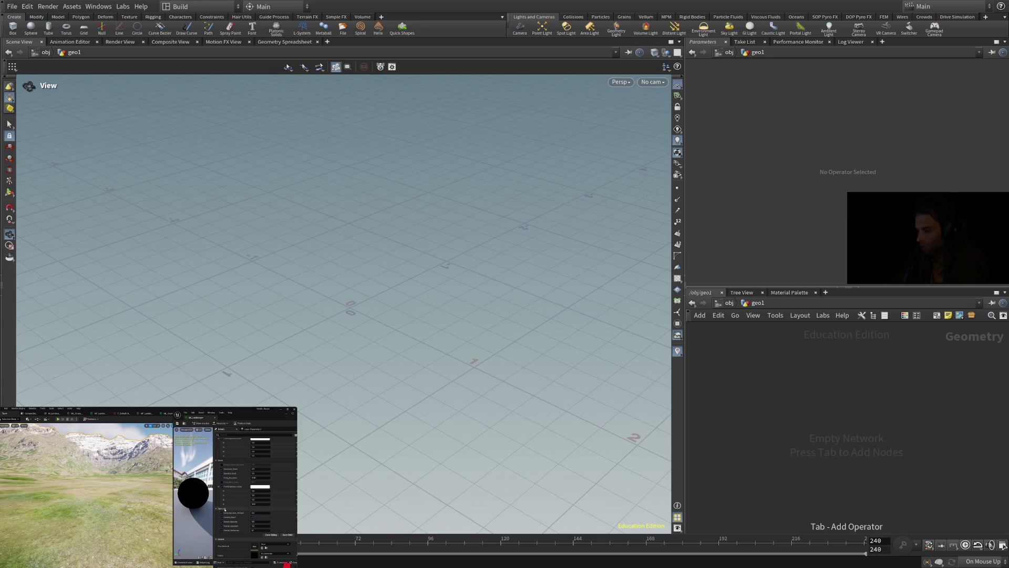
click(811, 405)
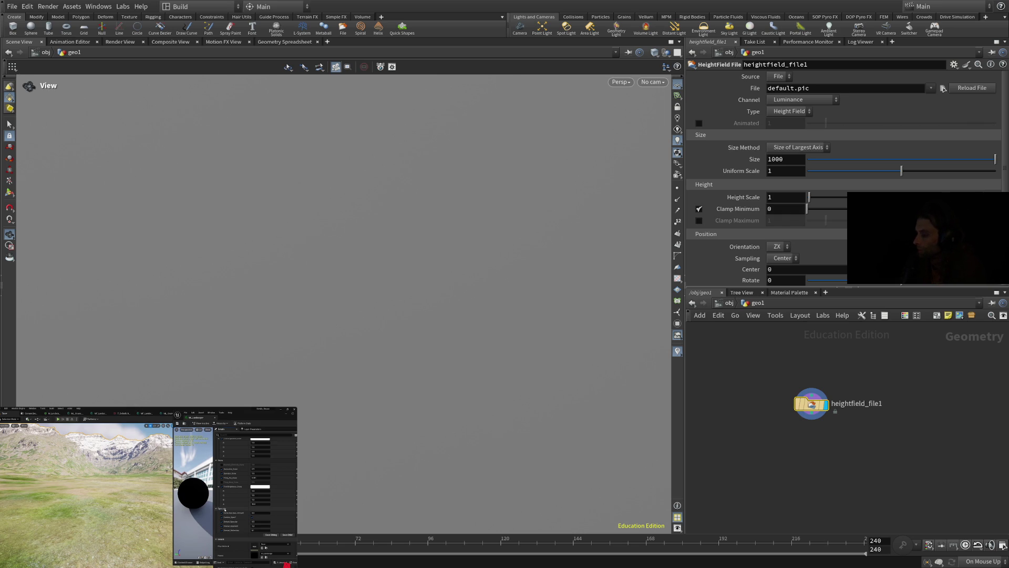
- Point heightfield_file1's File at the USGS_1M_13 tile in the Medora Tiles folder
key(Return)
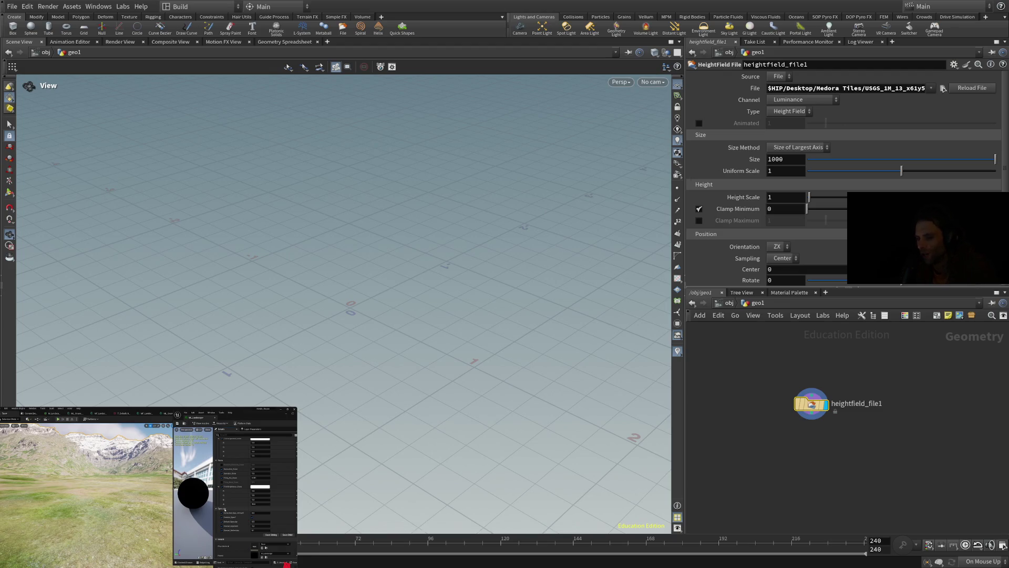
- Jump the reference video to another moment while the USGS tile loads
mouse_move(812, 403)
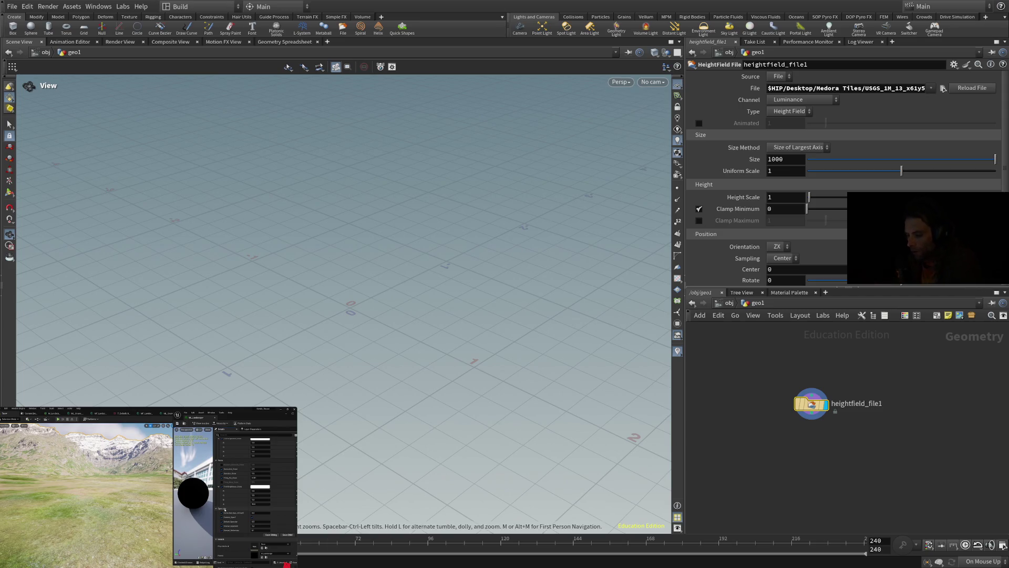
click(136, 566)
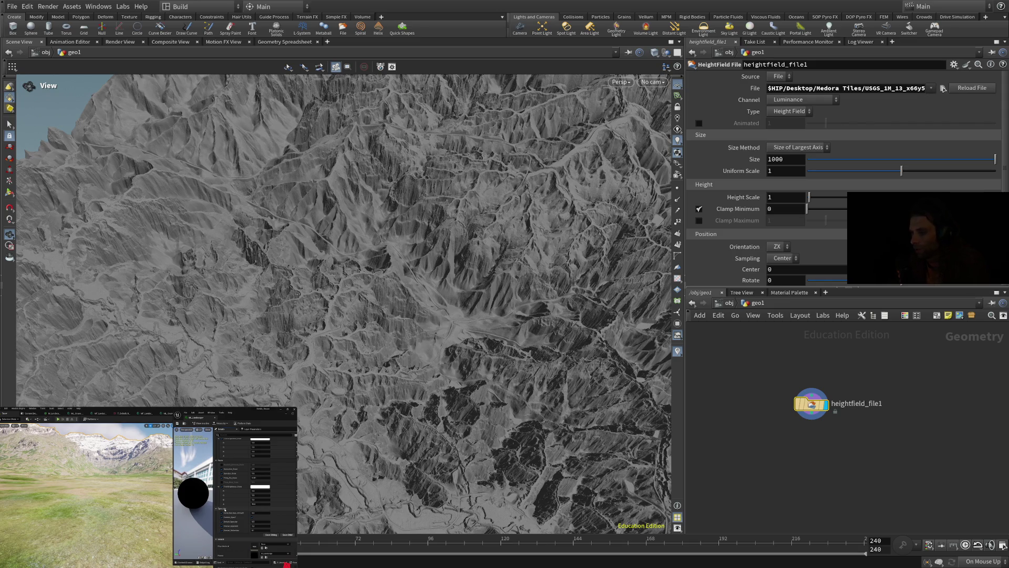
- Begin editing heightfield_file1's Size value, currently 1000
click(786, 159)
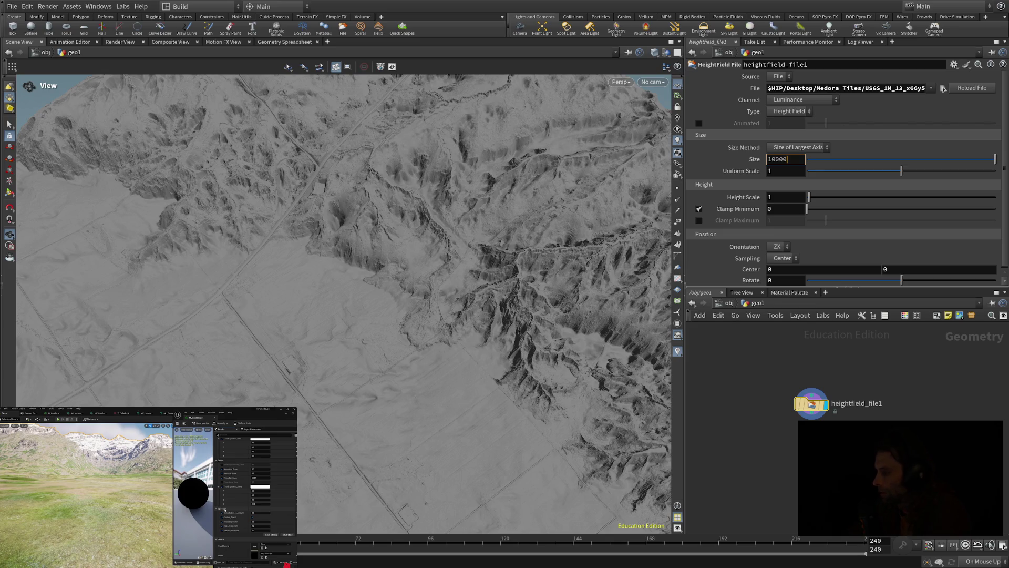
- Append a zero so heightfield_file1's Size becomes 10000 and apply it
text(0)
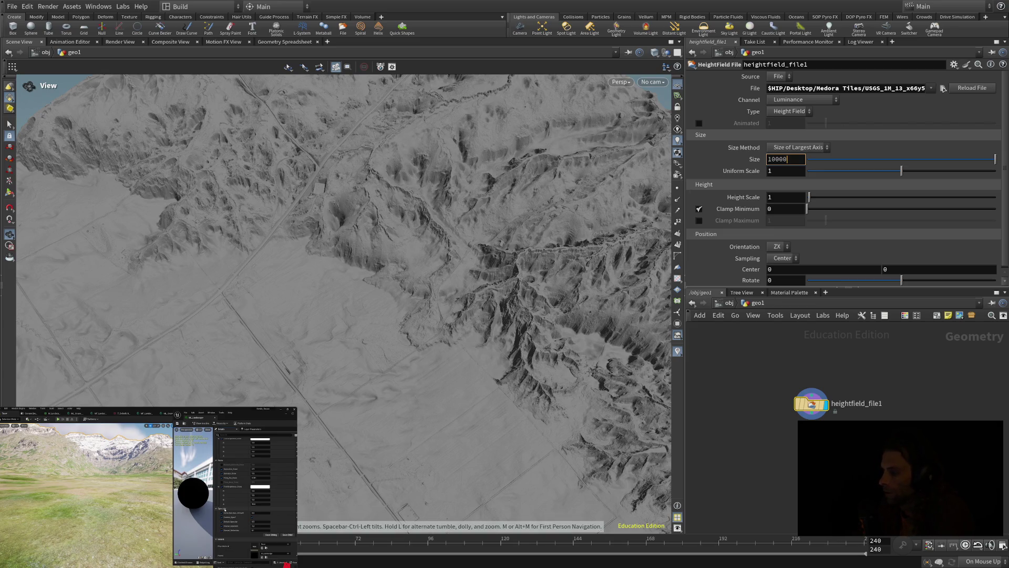
key(Return)
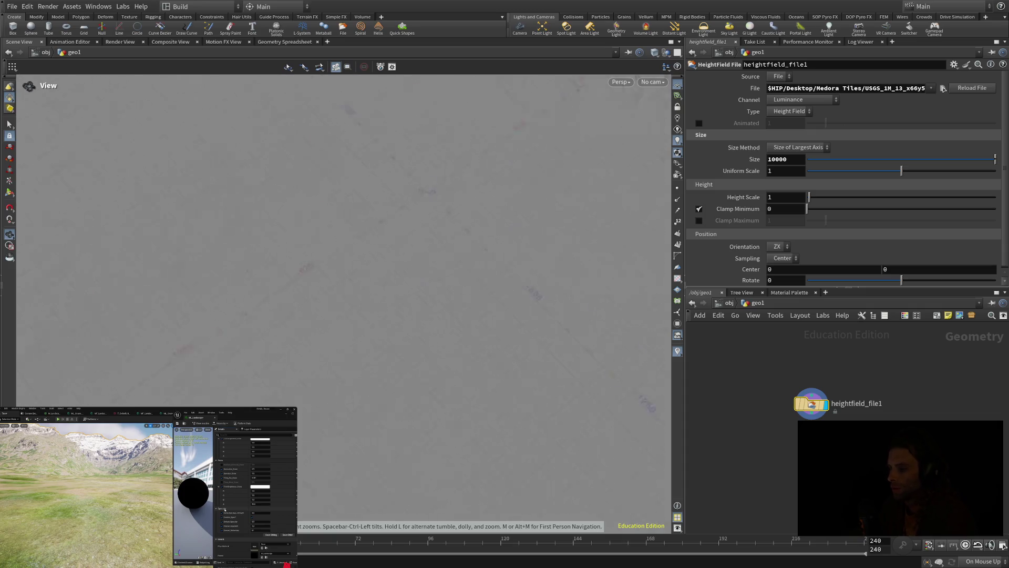
key(h)
scroll(341, 300, up, 5)
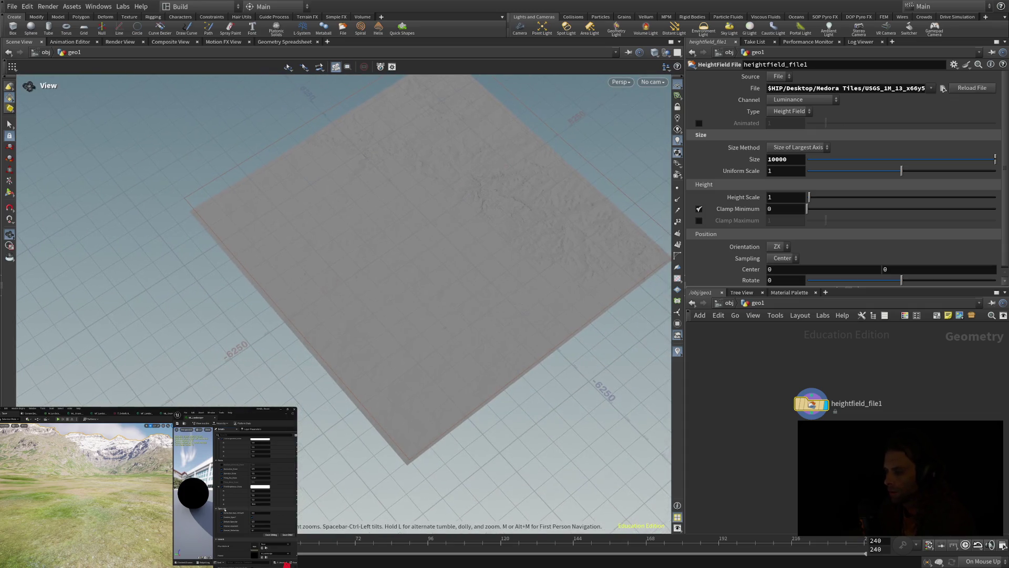
scroll(342, 299, up, 5)
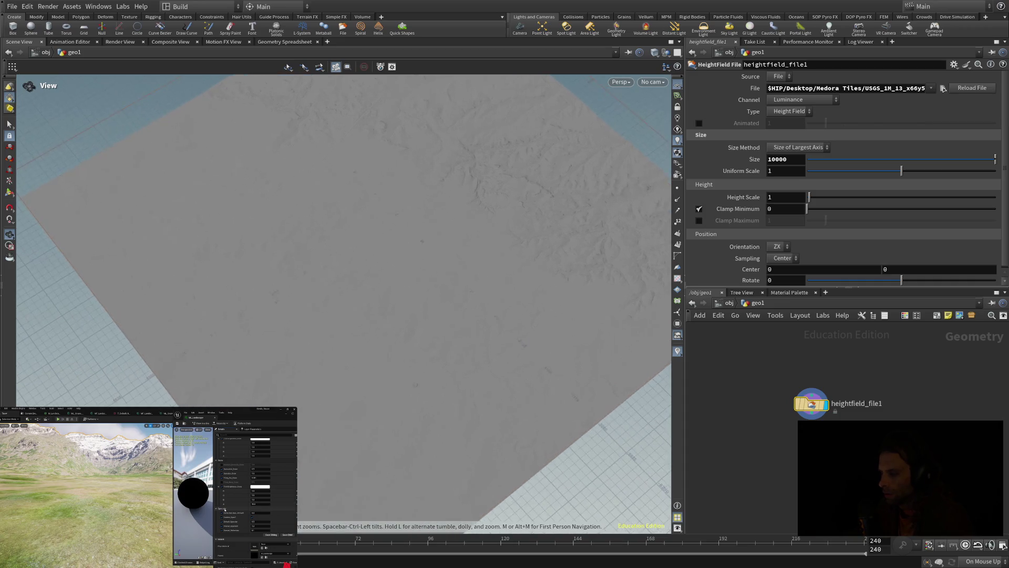
scroll(341, 299, up, 5)
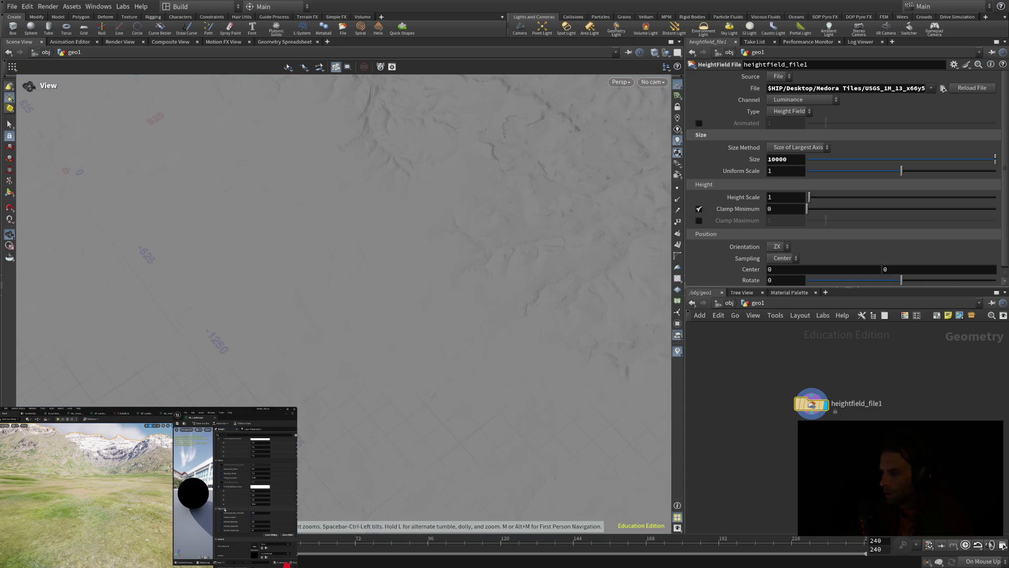
mouse_move(341, 367)
mouse_down()
mouse_move(341, 211)
mouse_move(349, 273)
mouse_move(349, 226)
mouse_move(370, 236)
mouse_up()
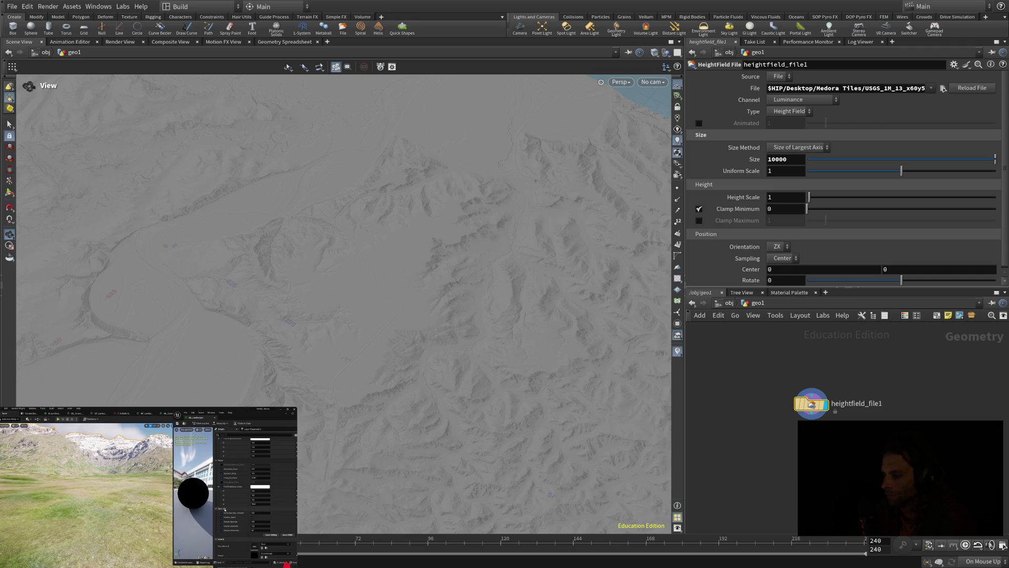
scroll(342, 302, down, 2)
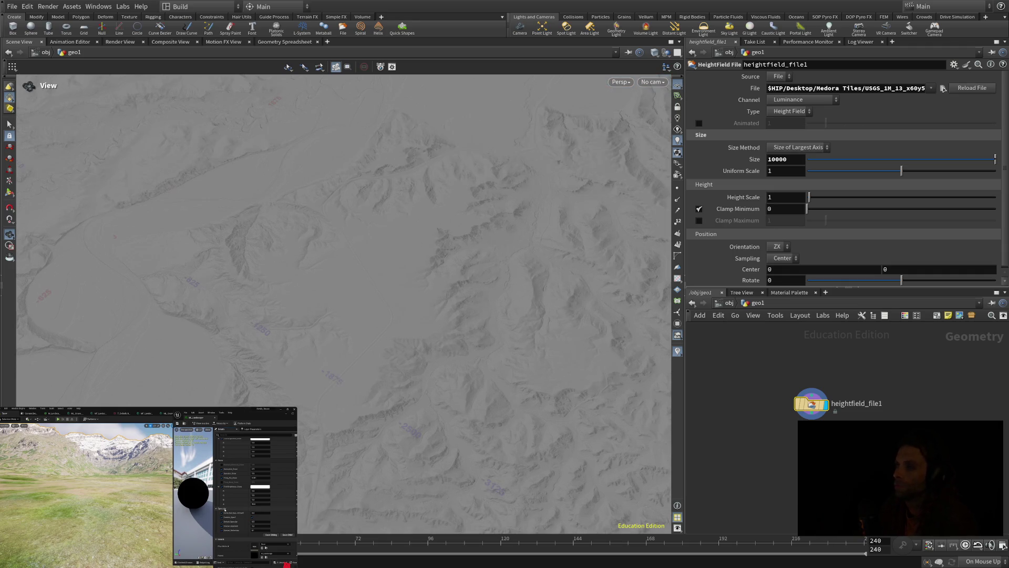
key(space+h)
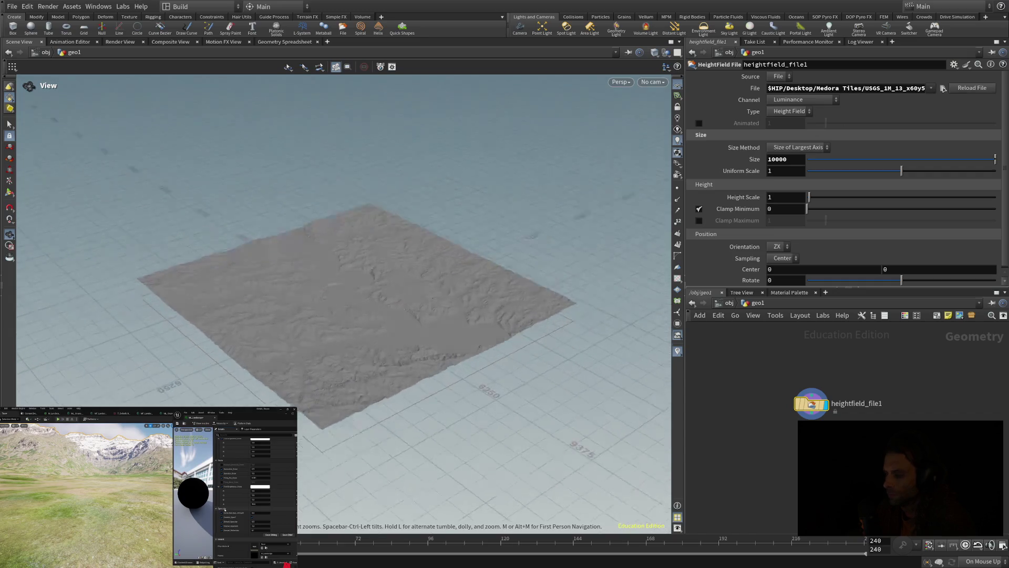
drag(337, 302, 410, 344)
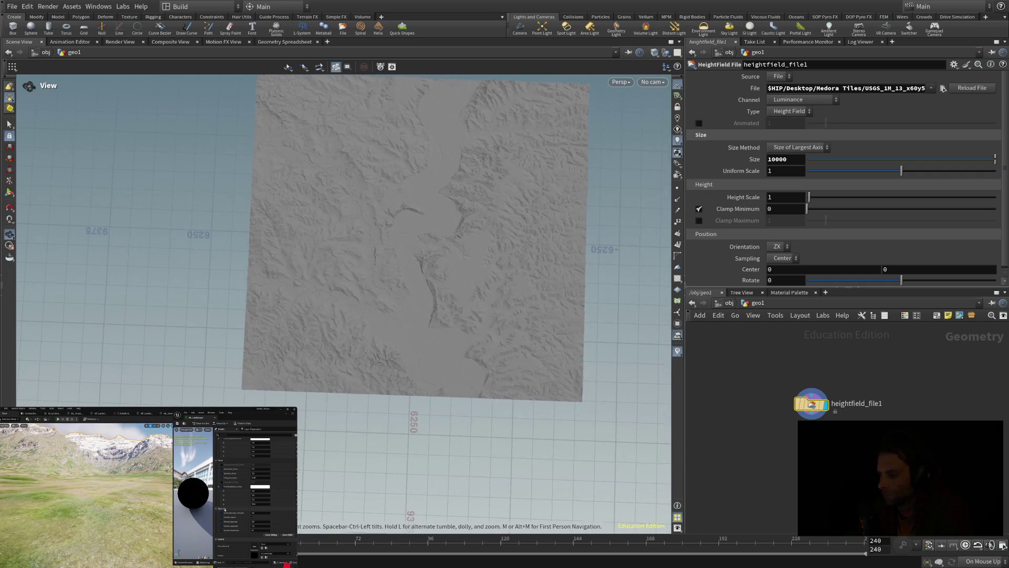
scroll(410, 263, up, 3)
scroll(342, 302, up, 6)
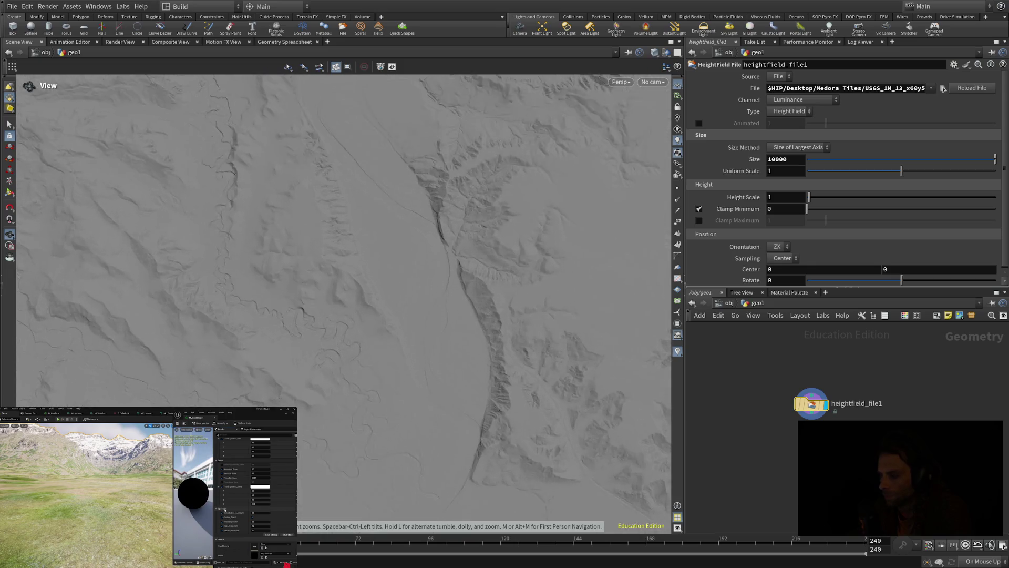
mouse_move(342, 303)
mouse_down()
mouse_move(344, 376)
mouse_move(355, 392)
mouse_move(355, 339)
mouse_move(373, 387)
mouse_up()
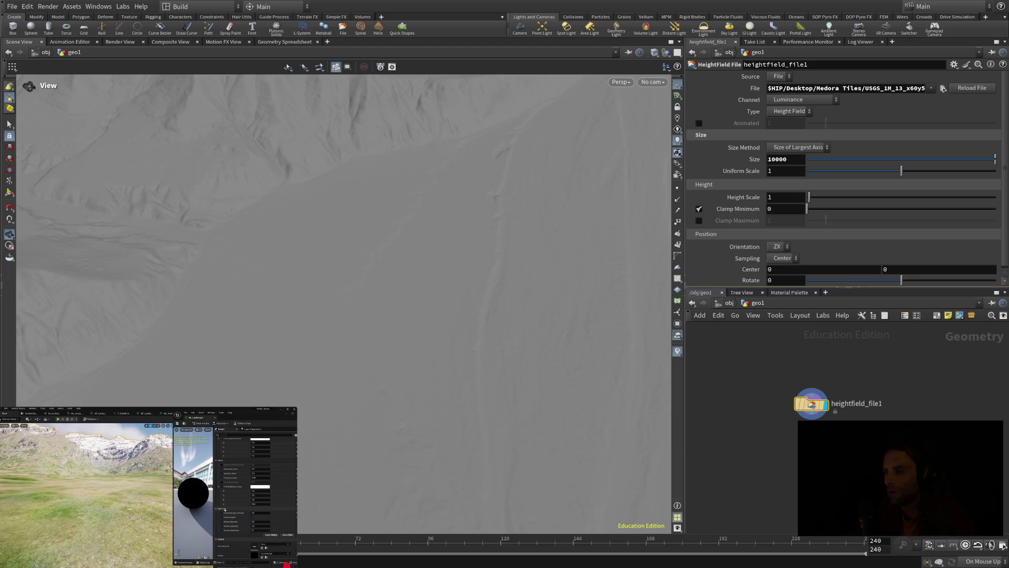
- Try a Size of 100012, check the flattened terrain, then trim the value toward 10012
click(785, 159)
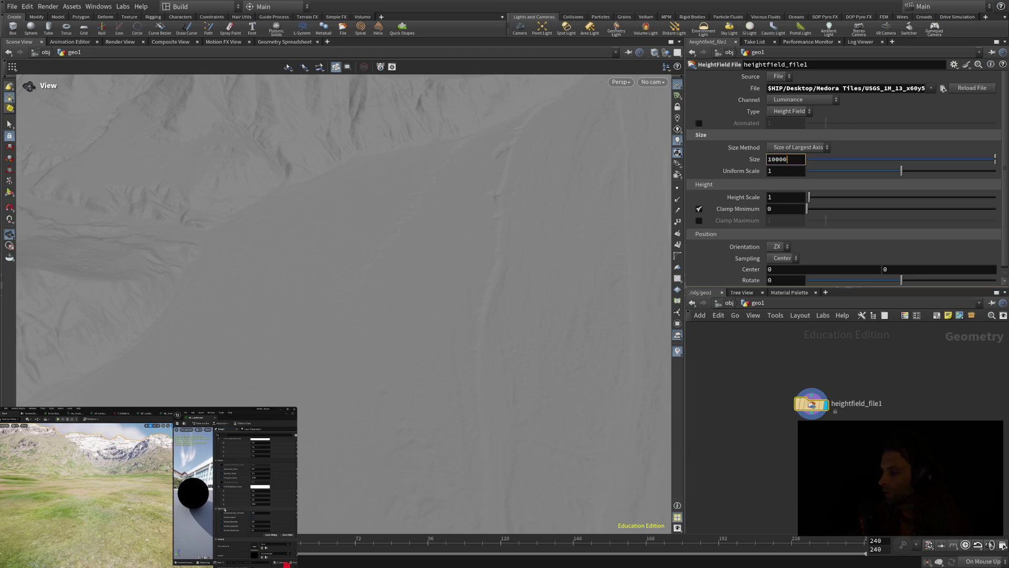
key(BackSpace)
text(12)
click(785, 170)
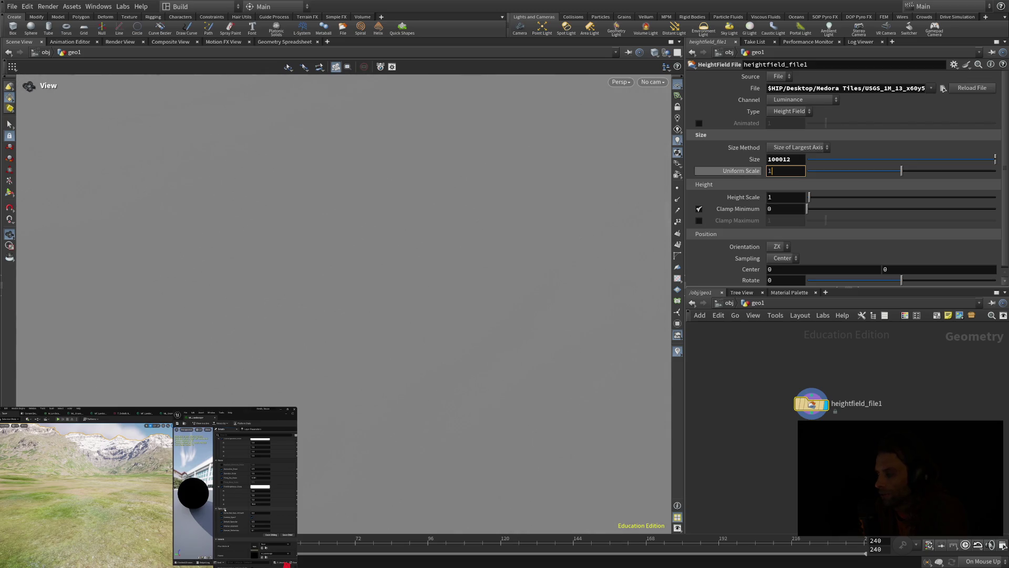
key(Return)
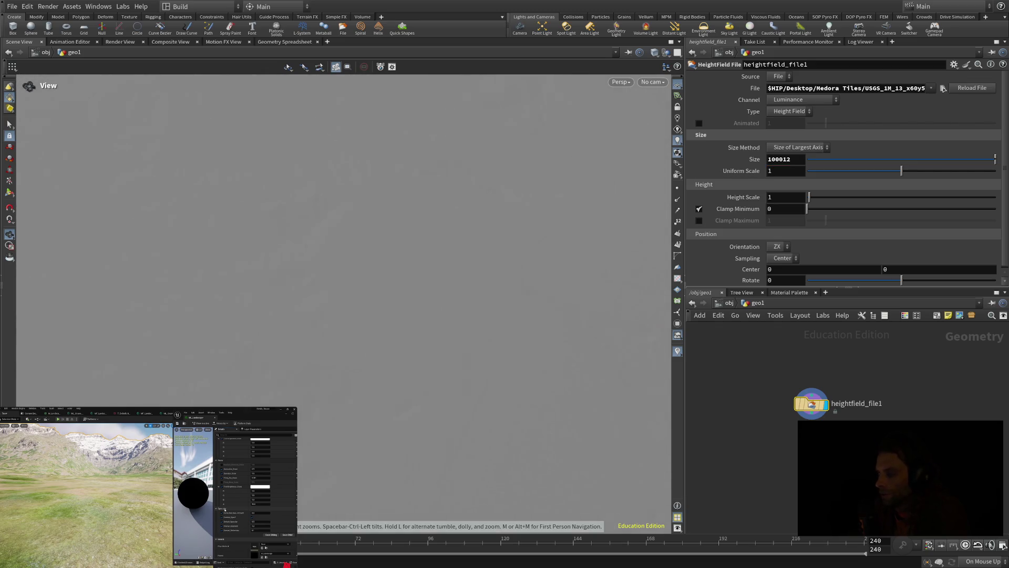
scroll(342, 302, down, 5)
scroll(342, 302, up, 5)
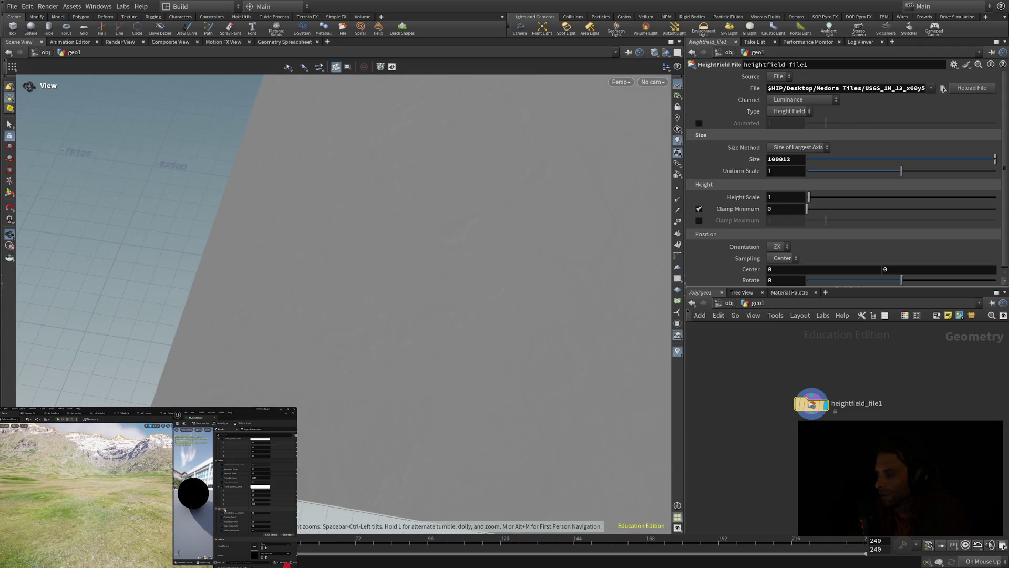
click(783, 159)
key(BackSpace)
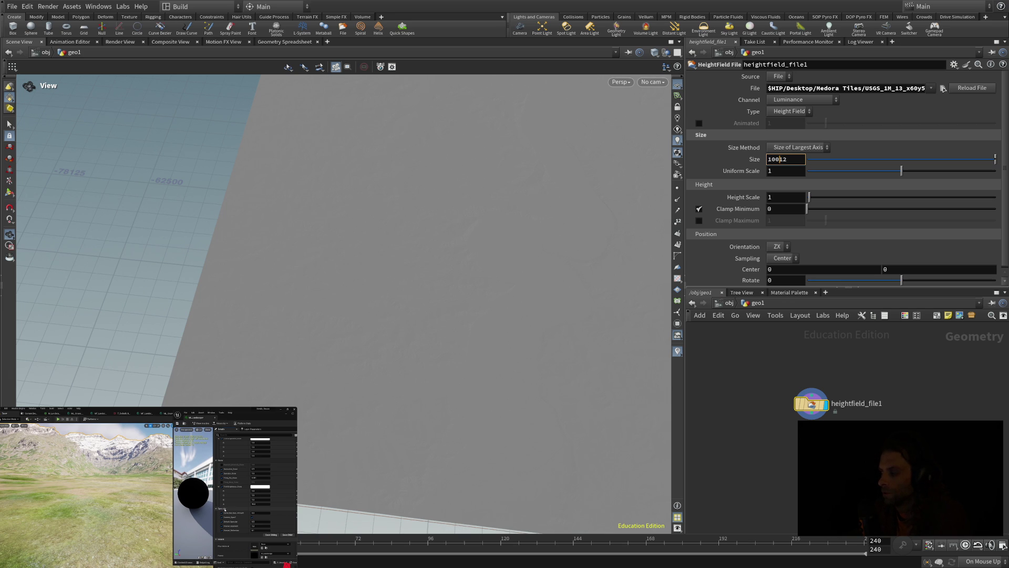
- Apply Size 10012, orbit to inspect the ridged terrain, and move heightfield_file1 right
click(770, 171)
key(Return)
mouse_move(341, 263)
mouse_down()
mouse_move(367, 252)
mouse_move(347, 260)
mouse_move(530, 263)
mouse_move(578, 244)
mouse_up()
scroll(341, 263, up, 10)
mouse_move(341, 315)
mouse_down()
mouse_move(347, 226)
mouse_move(326, 210)
mouse_up()
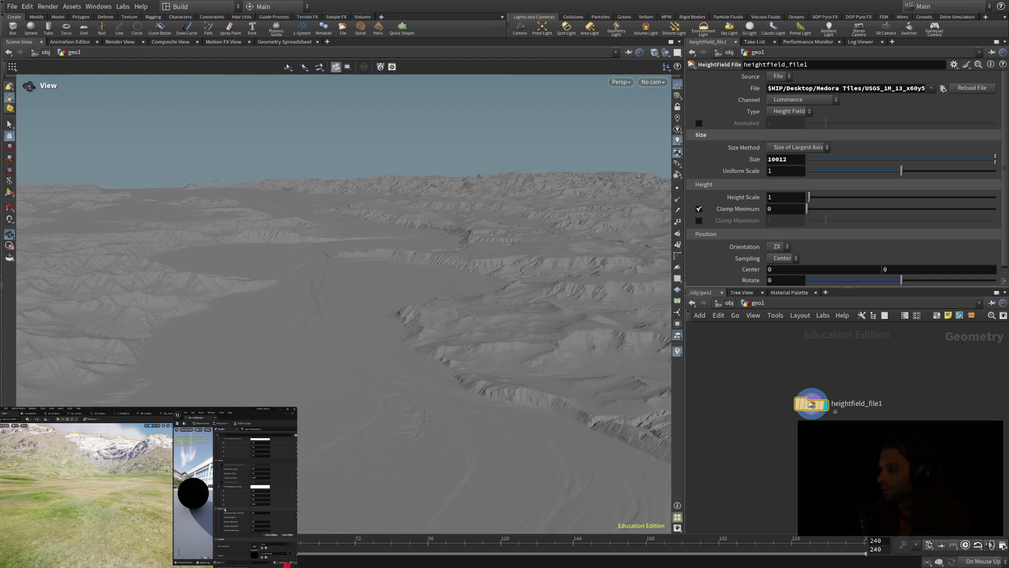
mouse_move(811, 403)
mouse_down()
mouse_move(924, 383)
mouse_move(910, 398)
mouse_up()
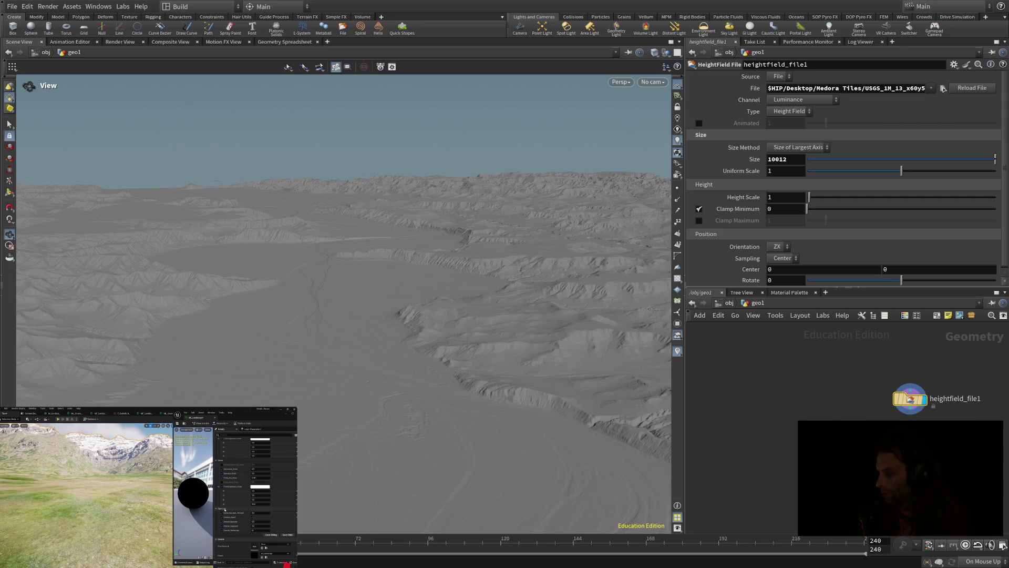
- Add a heightfield1 grid with By Axis division, then bring up heightfield_file1's parameters
key(u)
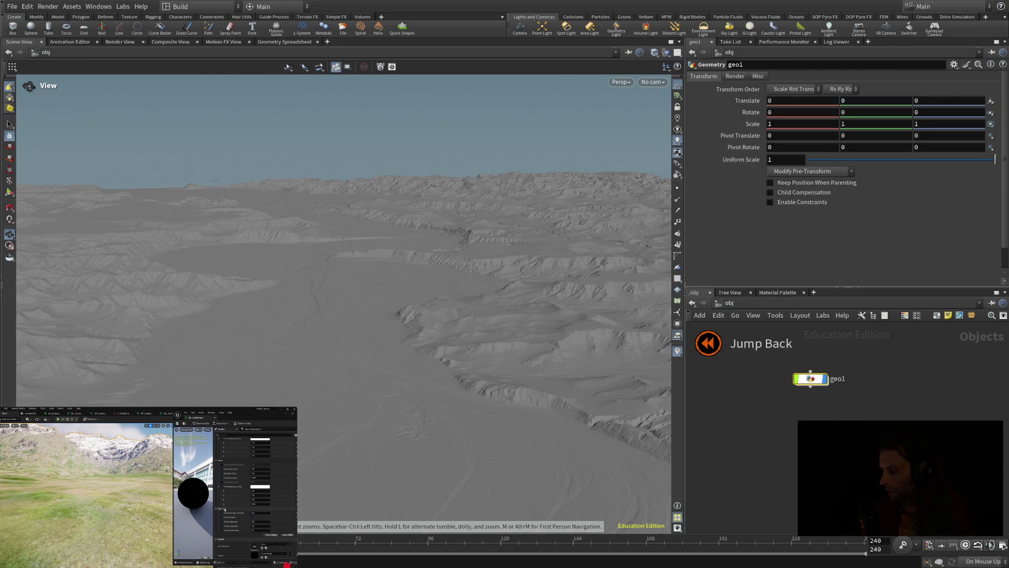
key(i)
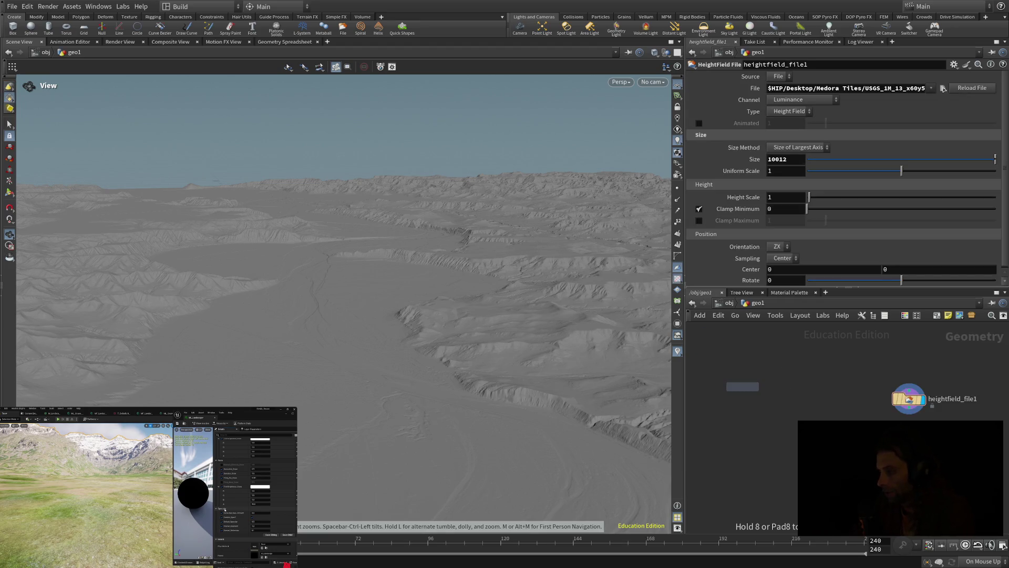
click(743, 388)
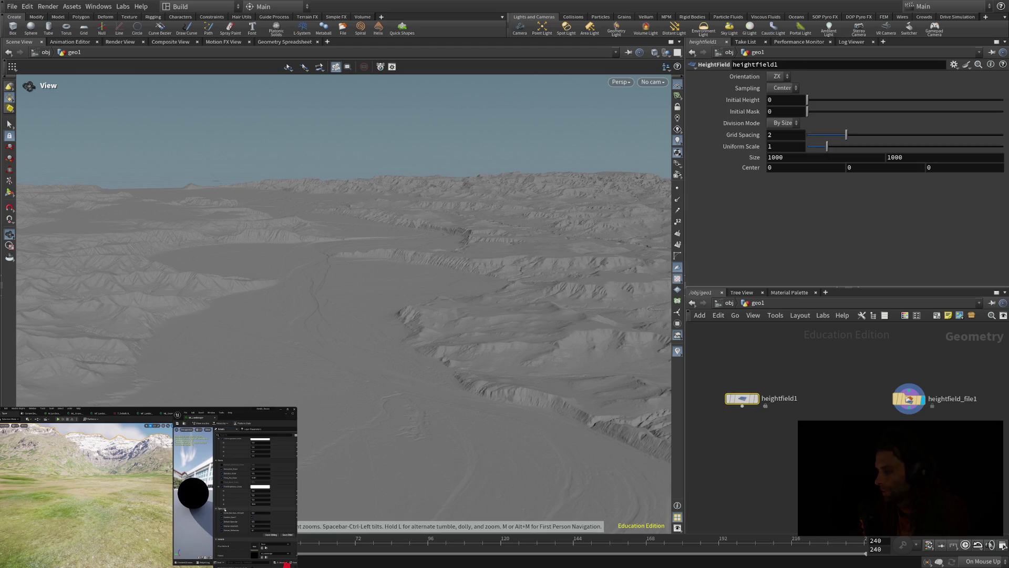
click(783, 123)
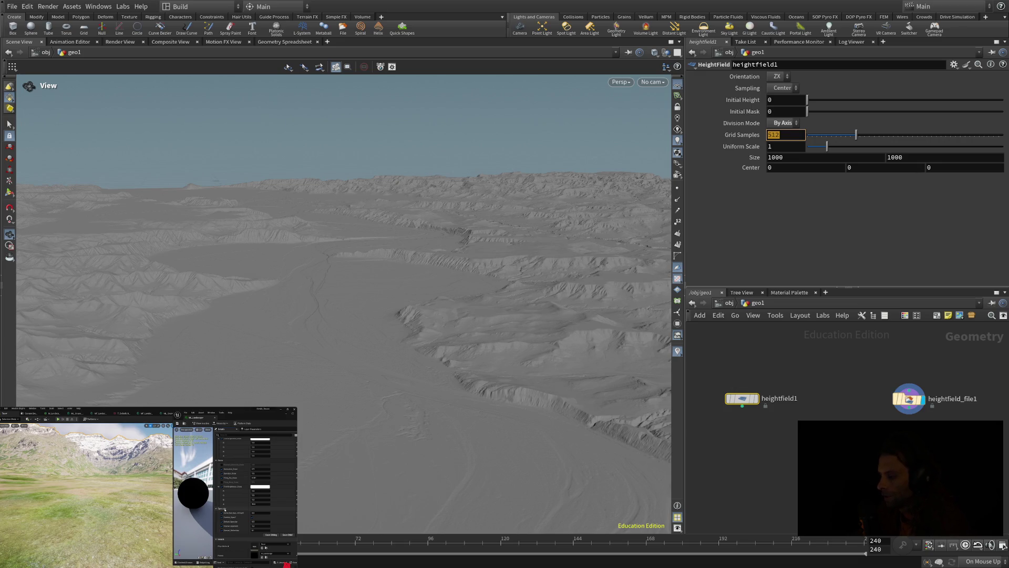
mouse_move(742, 398)
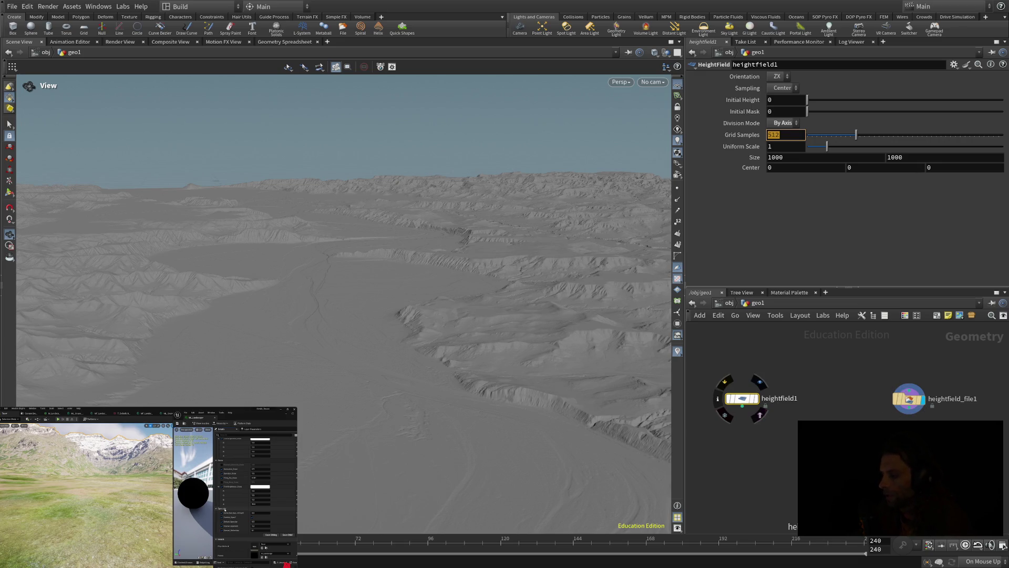
click(908, 399)
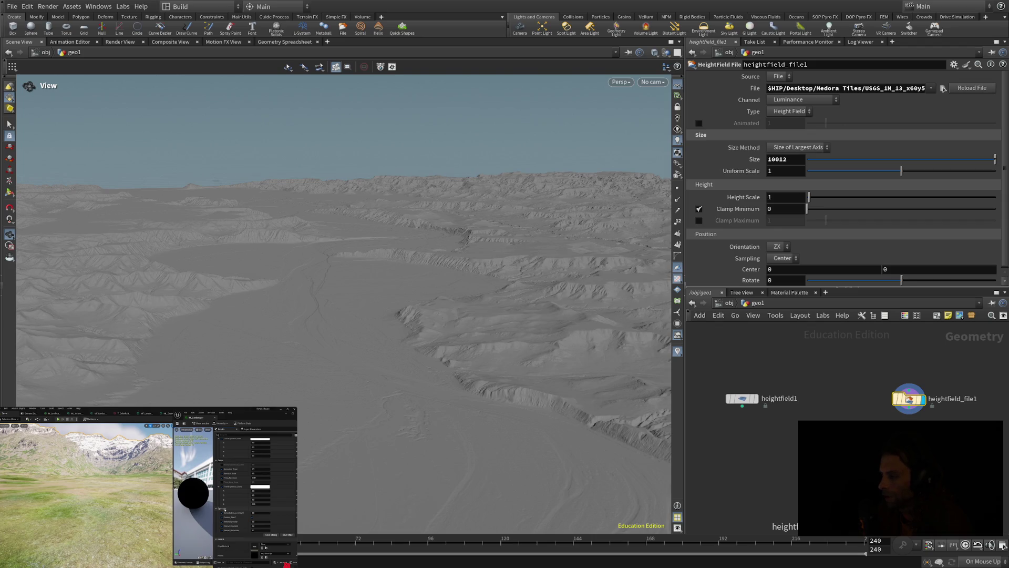
- Bring up heightfield1's parameters, showing Grid Samples 512 and Size 1000
scroll(844, 173, down, 1)
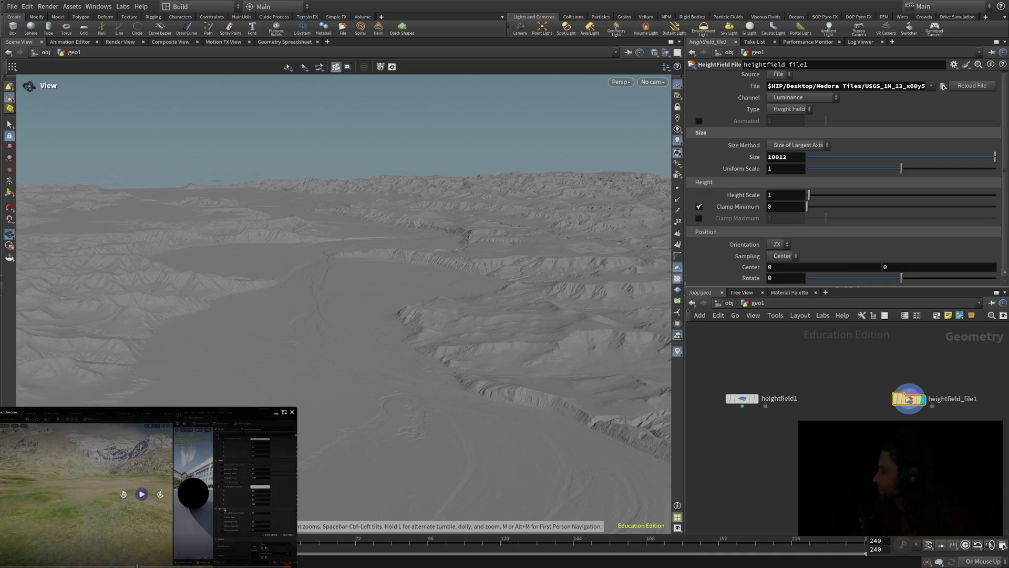
mouse_move(13, 473)
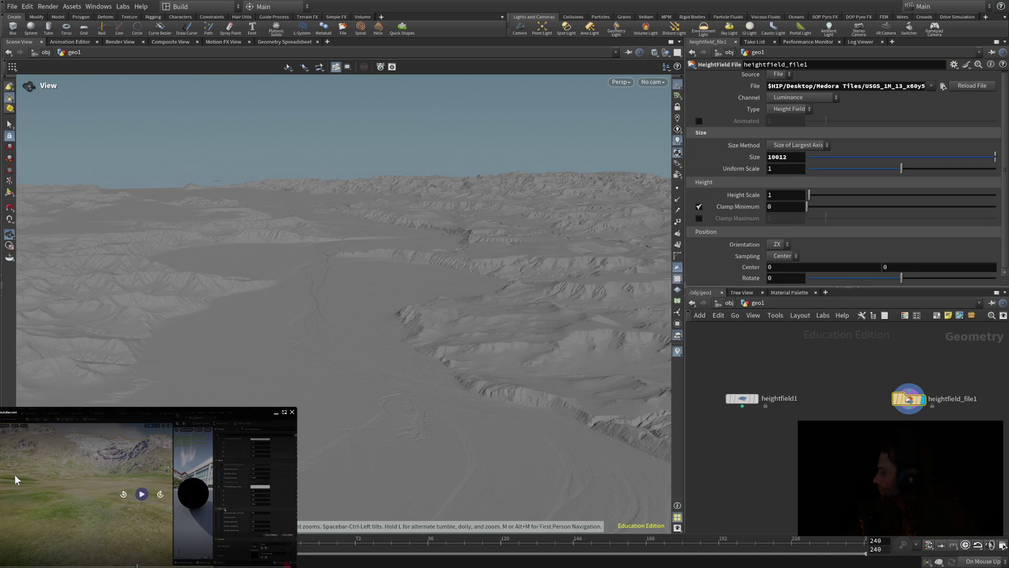
click(68, 474)
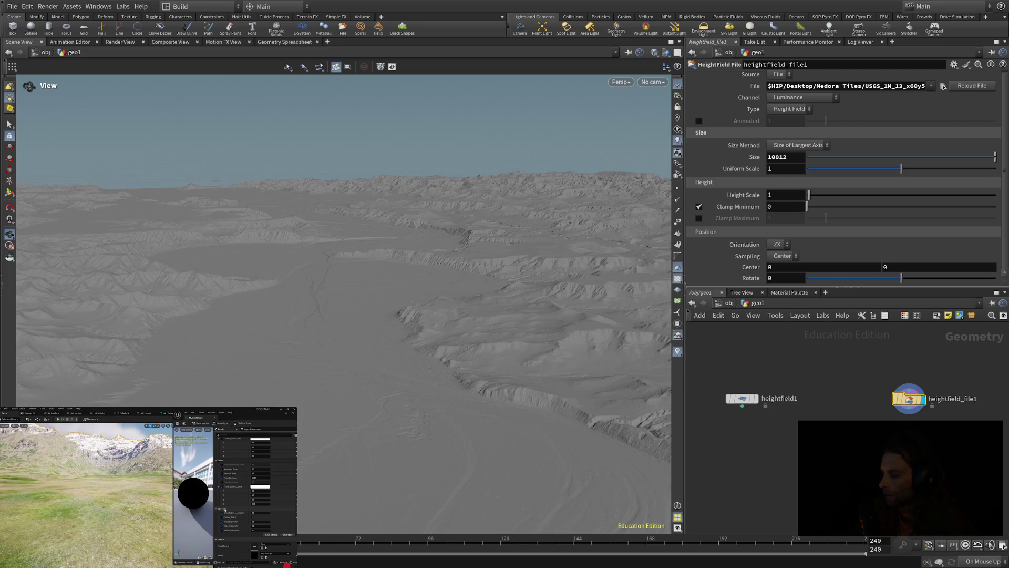
click(741, 398)
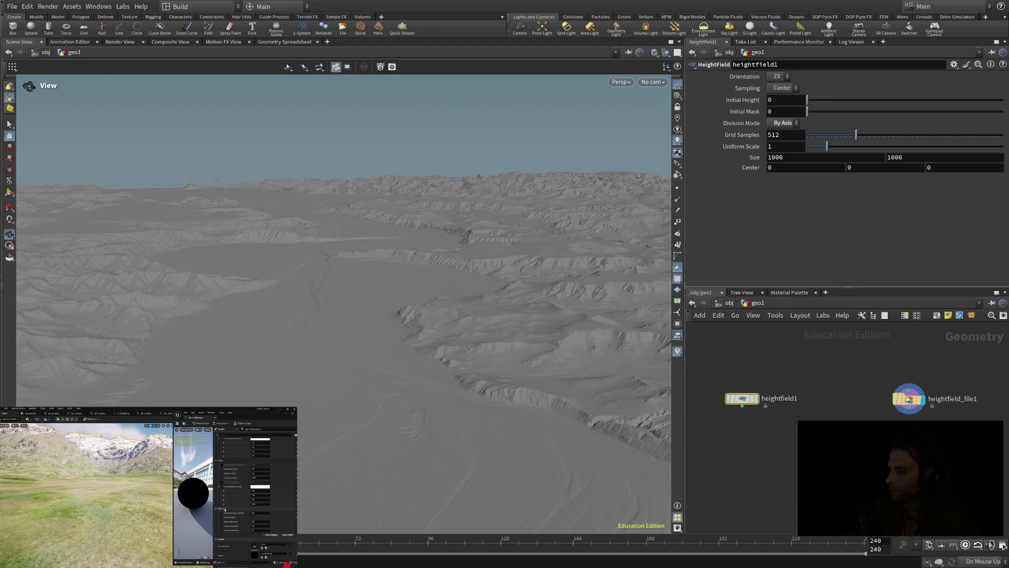
- Change heightfield1's grid samples to 4081 and display the flat grid in the viewport
mouse_move(856, 135)
mouse_down()
mouse_move(893, 135)
mouse_move(831, 135)
mouse_move(840, 135)
mouse_up()
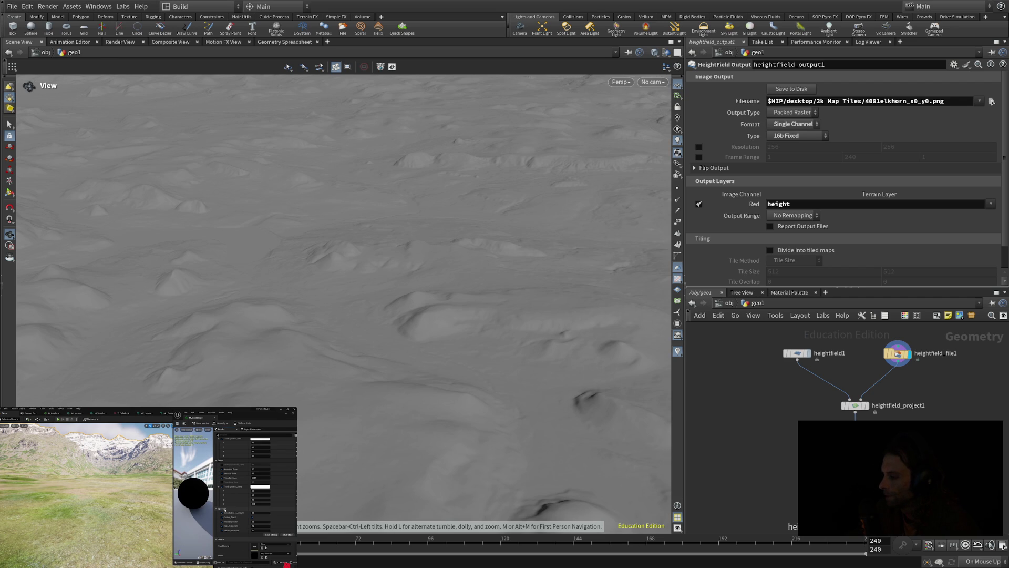
click(811, 338)
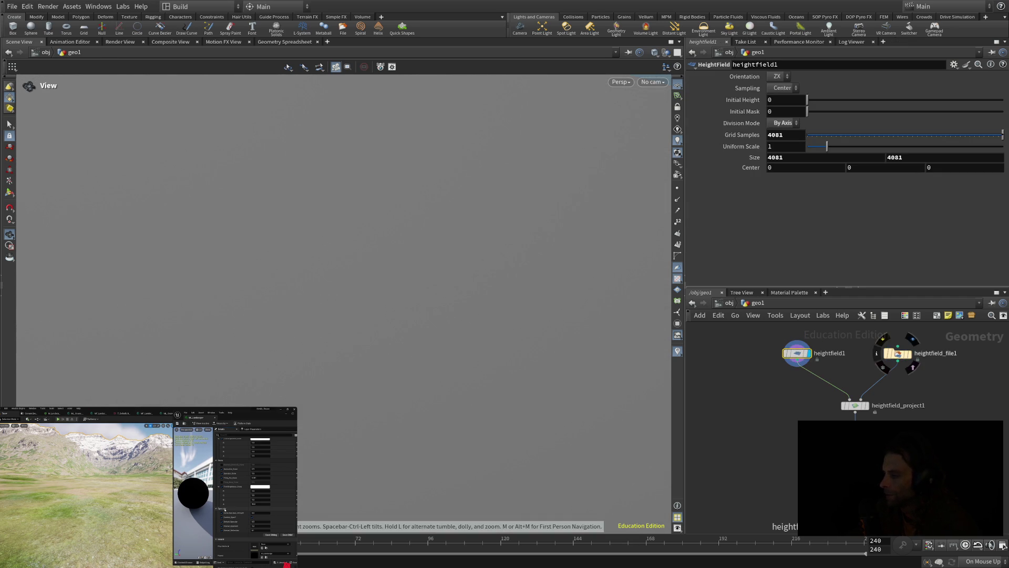
- Select heightfield_file1 to show its HeightField File parameters
click(897, 353)
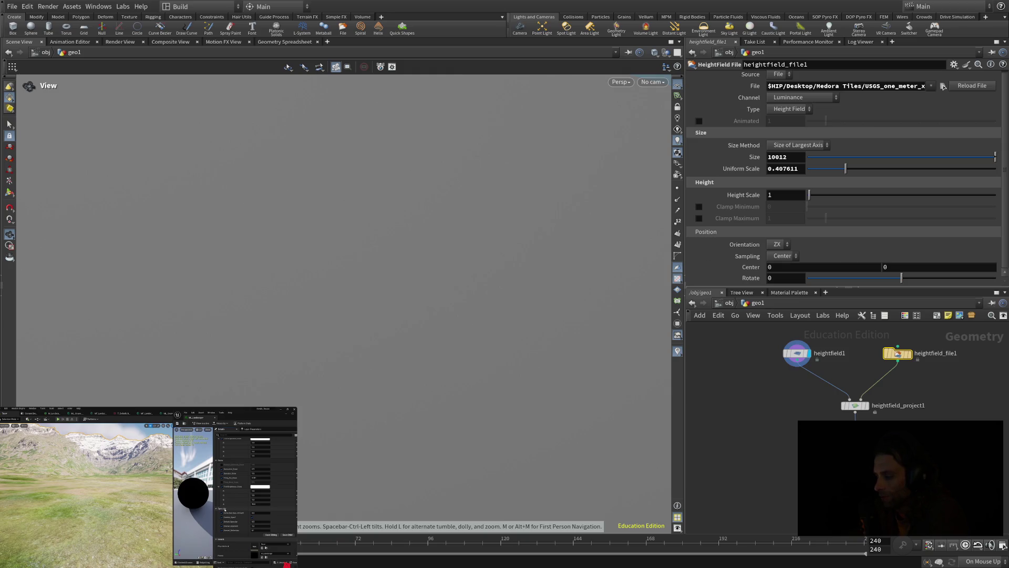
- Display heightfield_file1's loaded USGS terrain in the viewport
scroll(843, 178, up, 1)
mouse_move(898, 353)
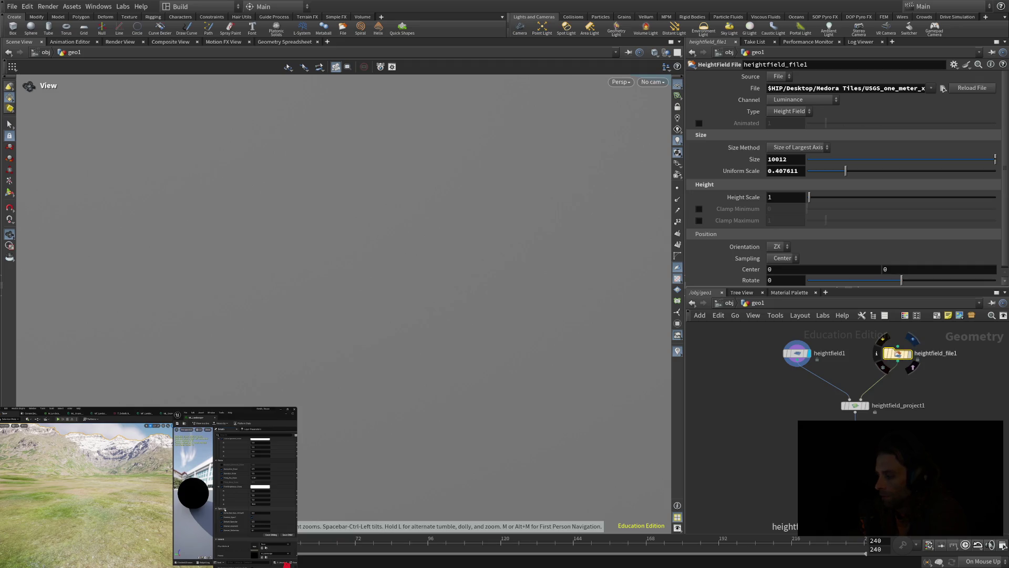
click(913, 338)
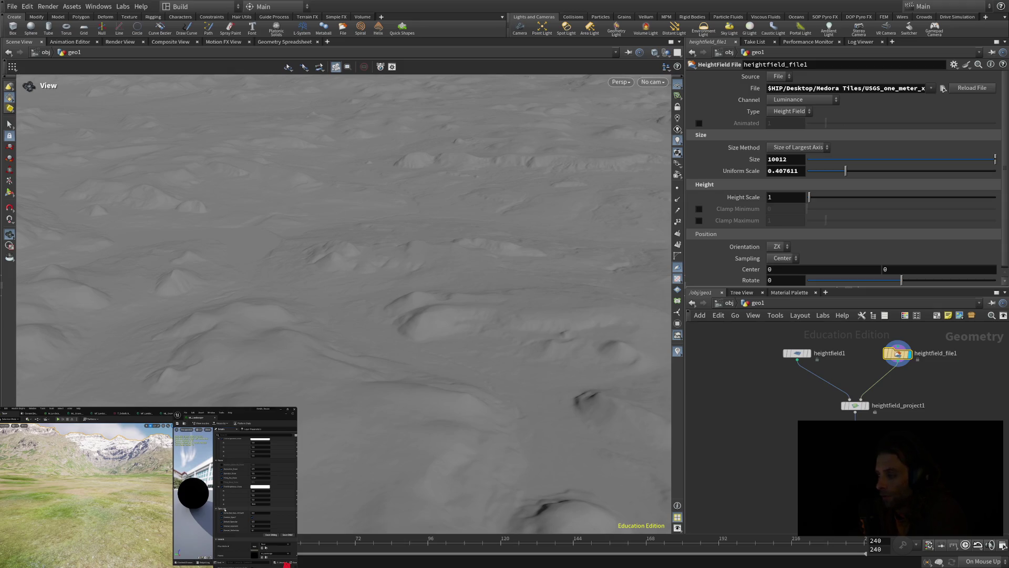
- Check heightfield1's grid, then show heightfield_project1's settings (Combine Method Maximum, Max Ray Dist 1000)
click(796, 353)
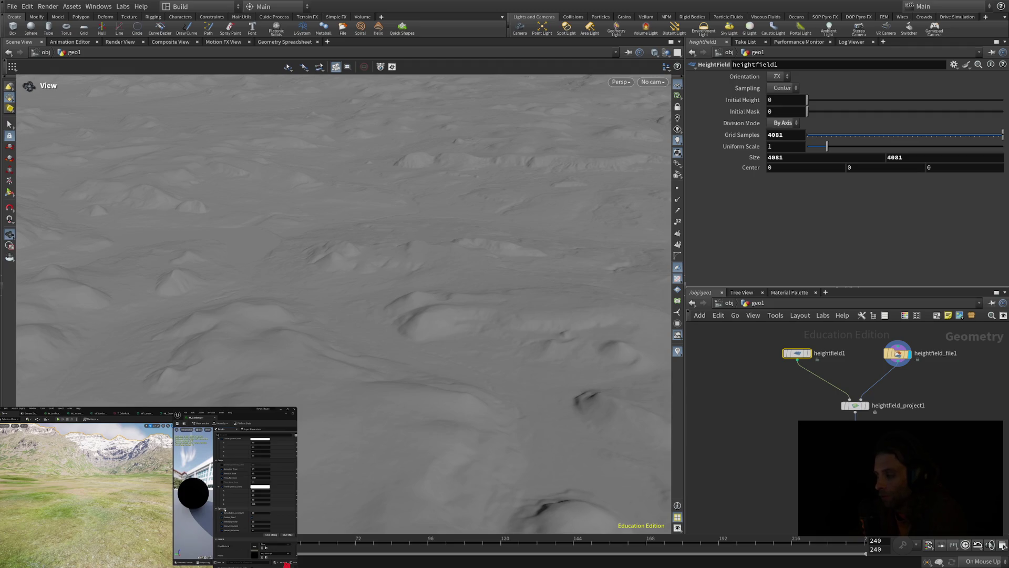
mouse_move(851, 405)
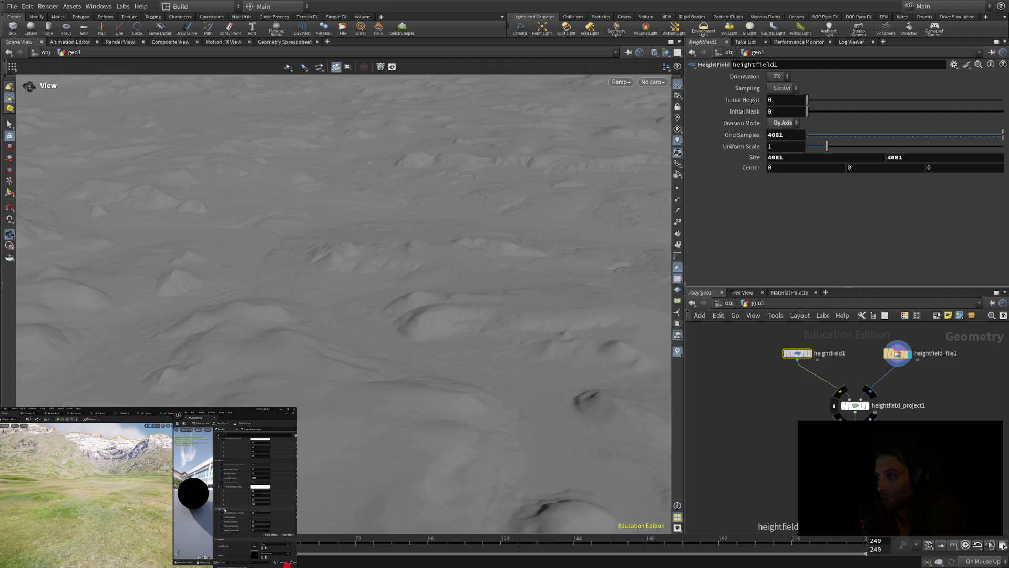
click(854, 405)
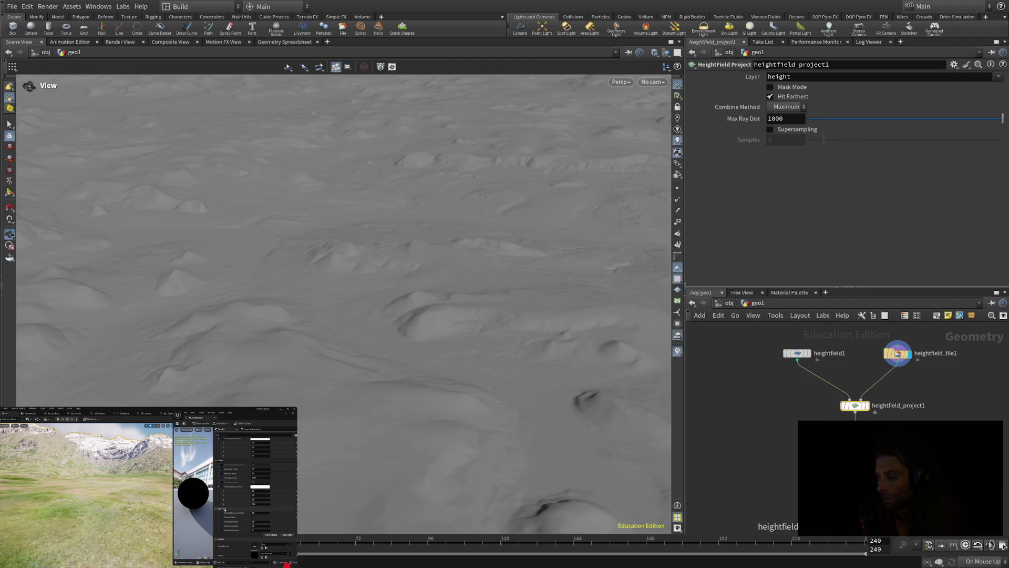
- Add a HeightField Remap node via the Tab menu
key(Tab)
text(remap)
key(Return)
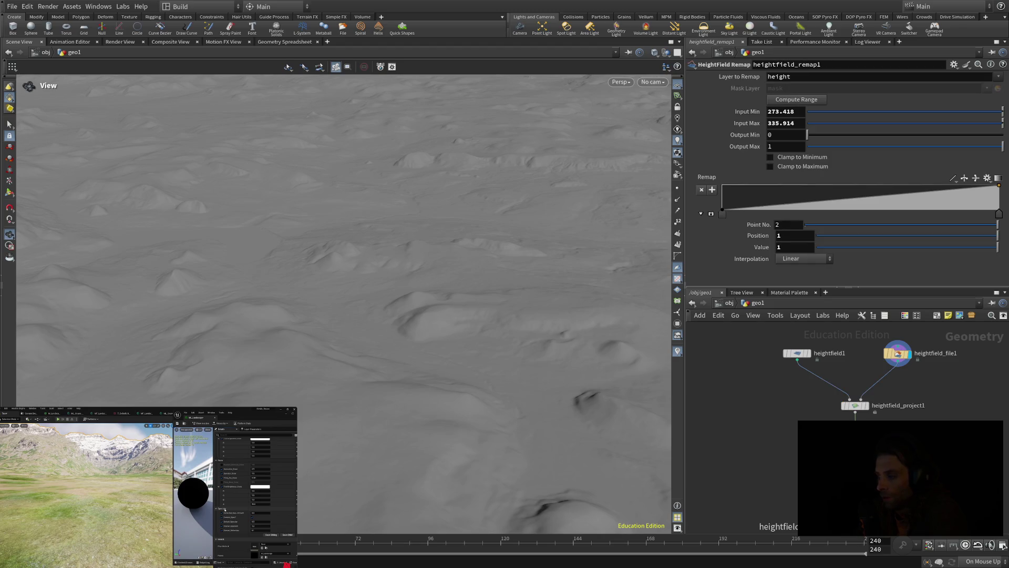
- Display heightfield_project1's projected terrain and pull the view back to see its flat border
click(854, 405)
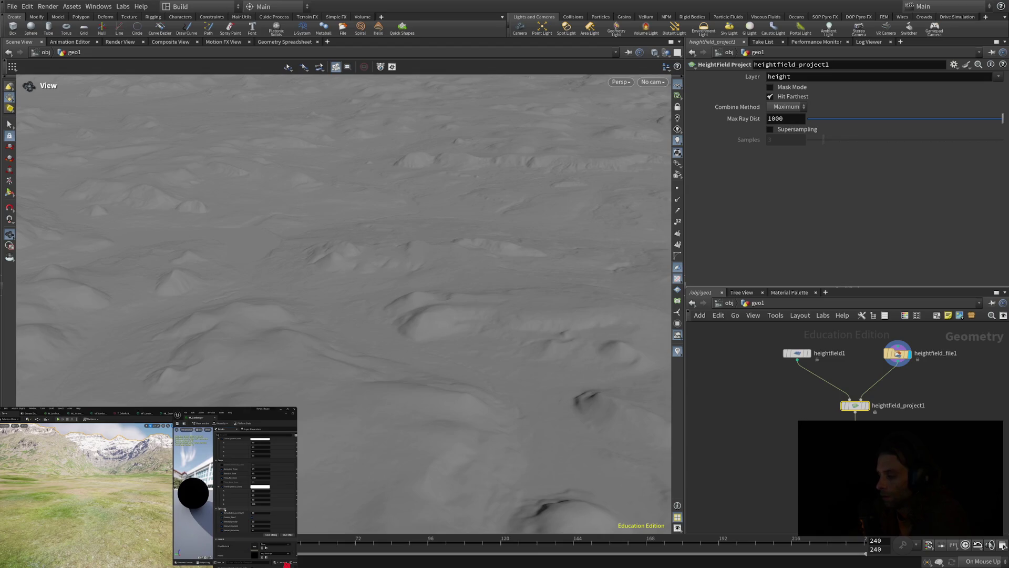
mouse_move(854, 407)
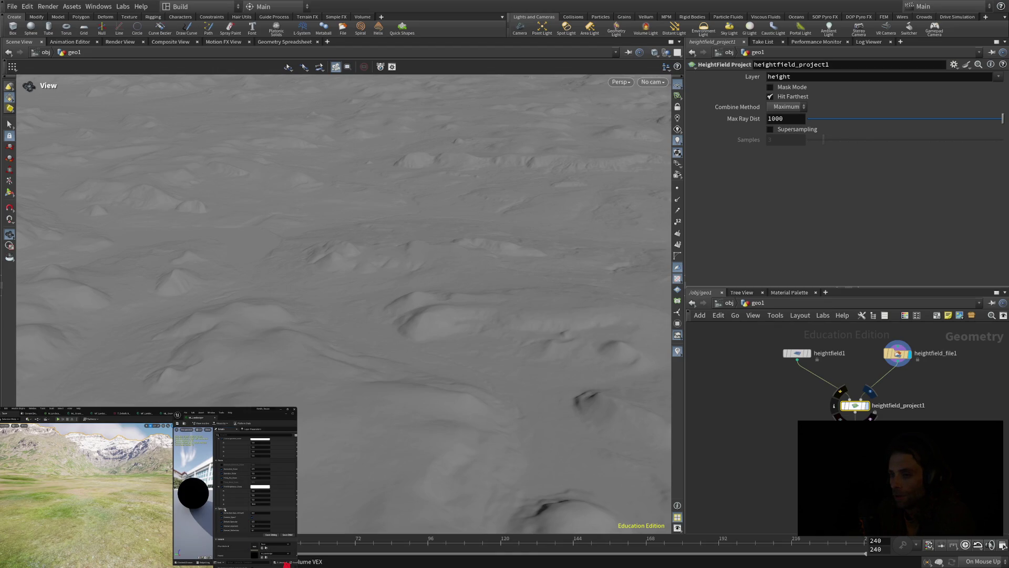
click(870, 391)
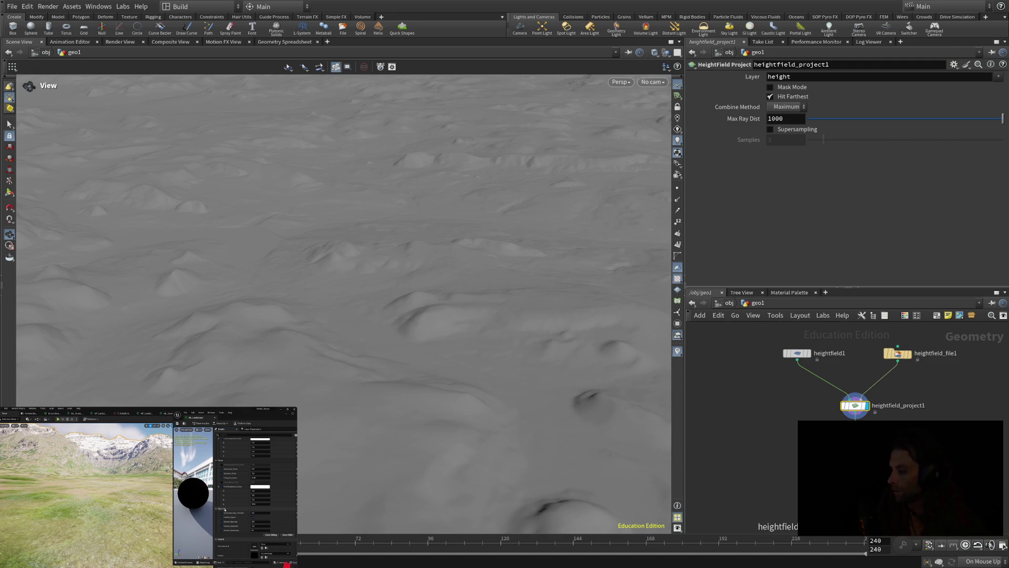
drag(342, 263, 342, 192)
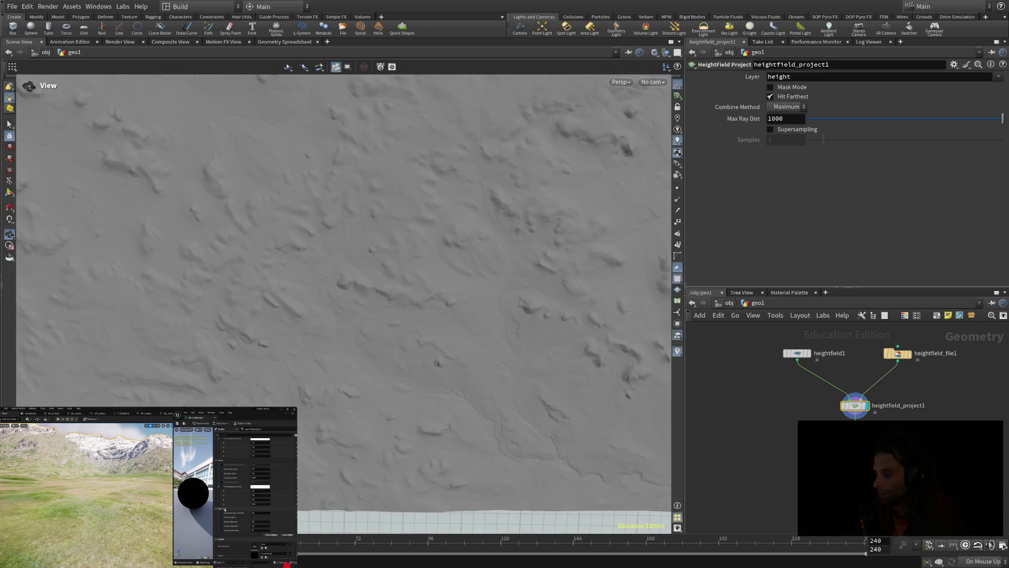
click(778, 526)
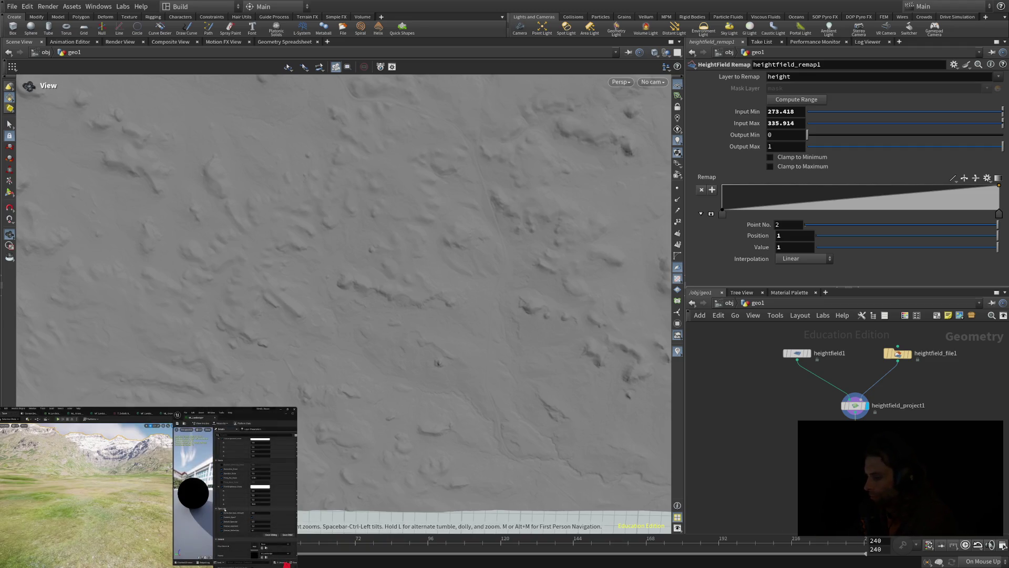
click(855, 405)
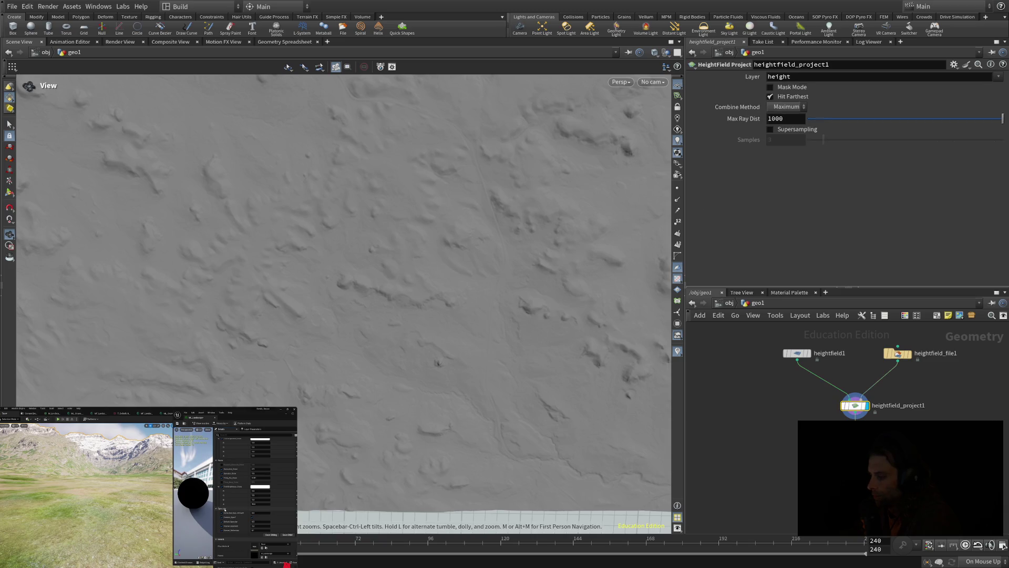
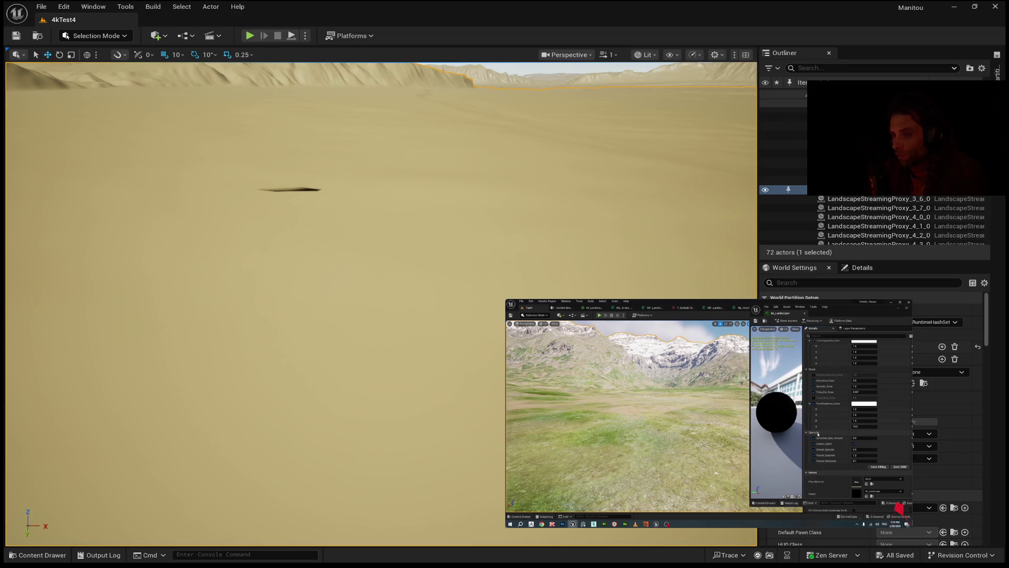
- Replace the 4kTest4 level with a new empty Untitled level from File > New Level
click(40, 8)
click(41, 6)
click(52, 42)
double_click(453, 218)
- Tilt the view toward the floor grid and add the default sky and lighting actors
drag(248, 187, 247, 187)
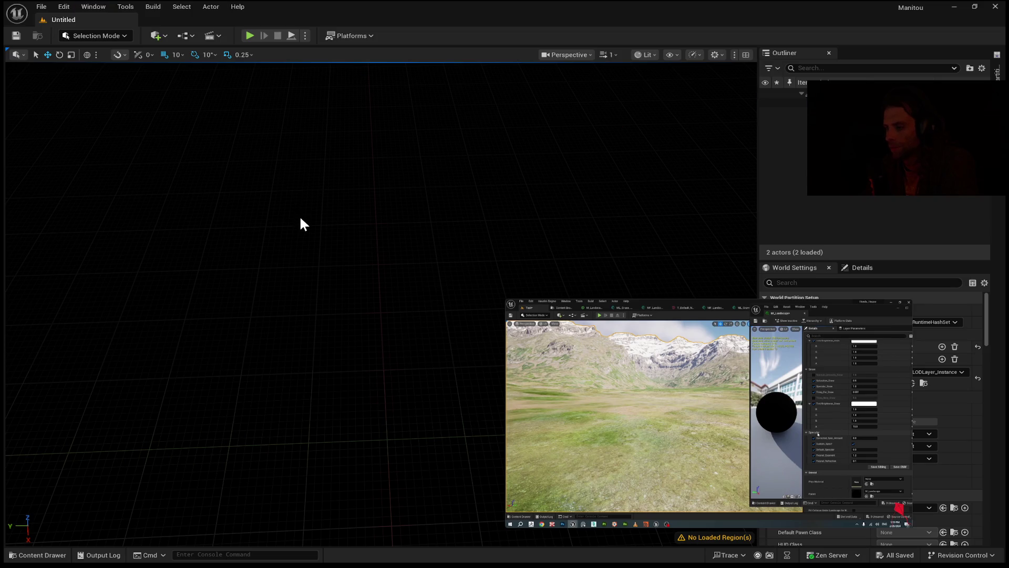
key(ctrl+v)
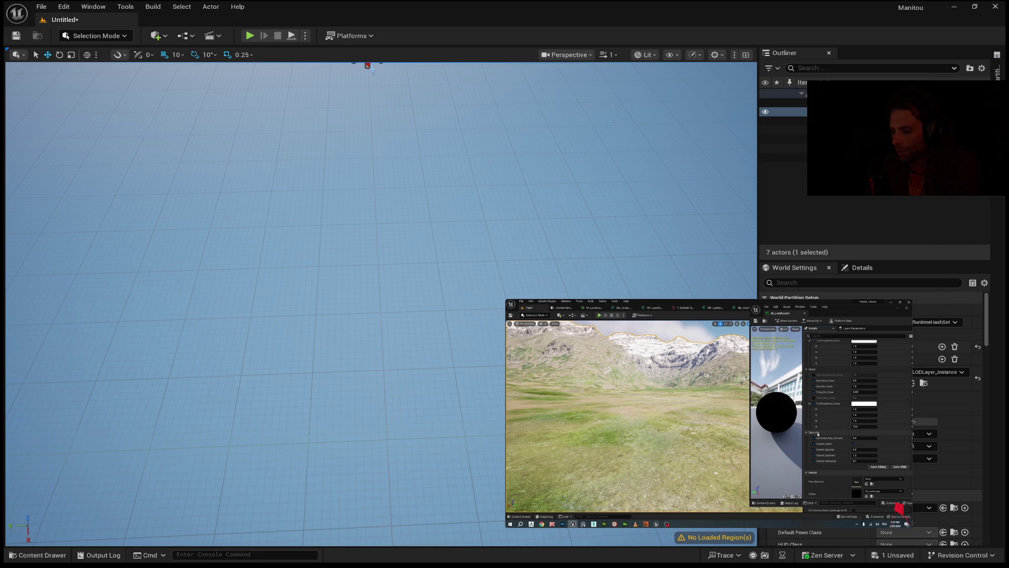
key(space)
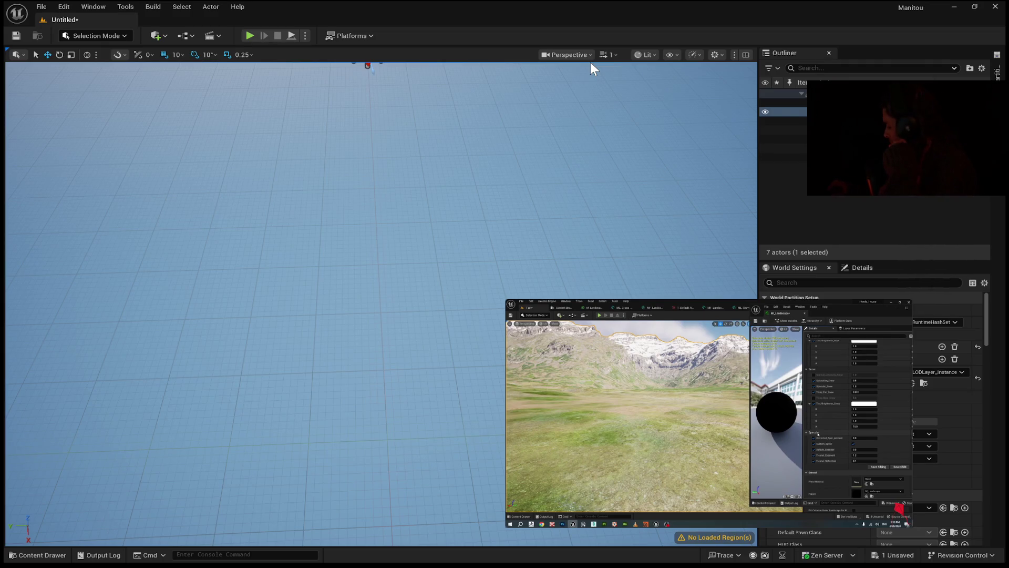
drag(591, 63, 620, 64)
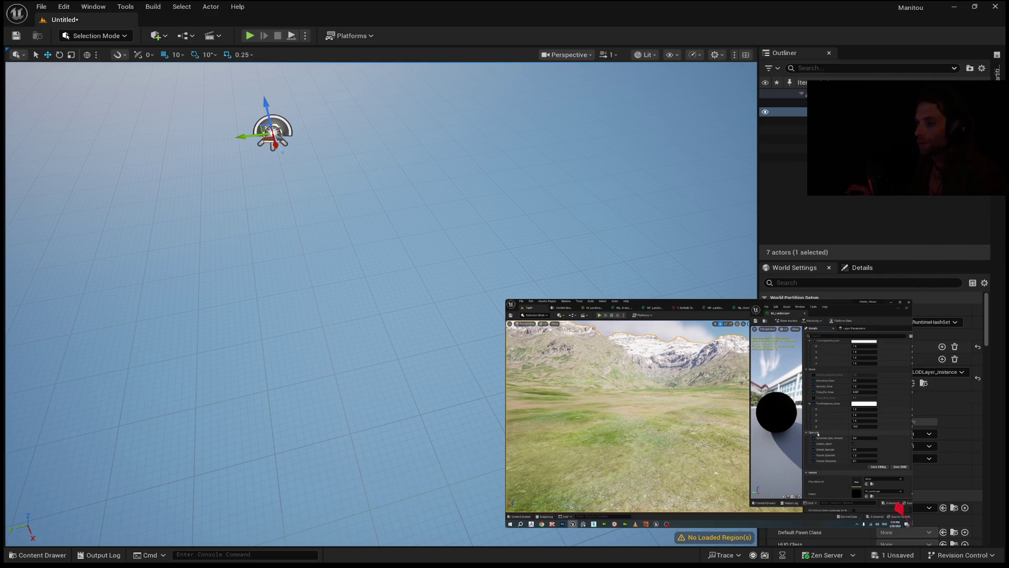
mouse_move(620, 327)
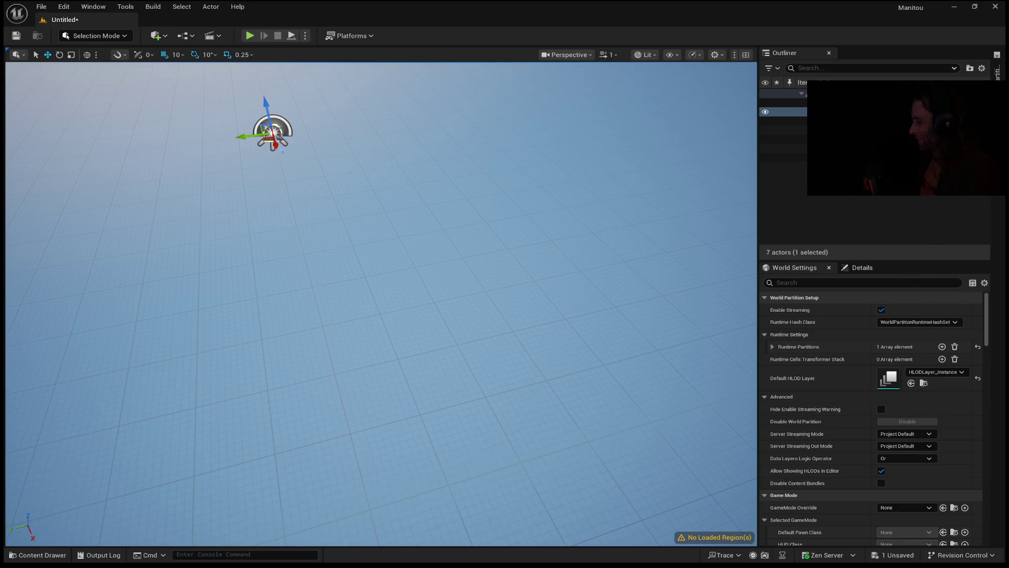
- Switch to Landscape Mode and set the new landscape to import from a heightmap file
drag(395, 295, 395, 295)
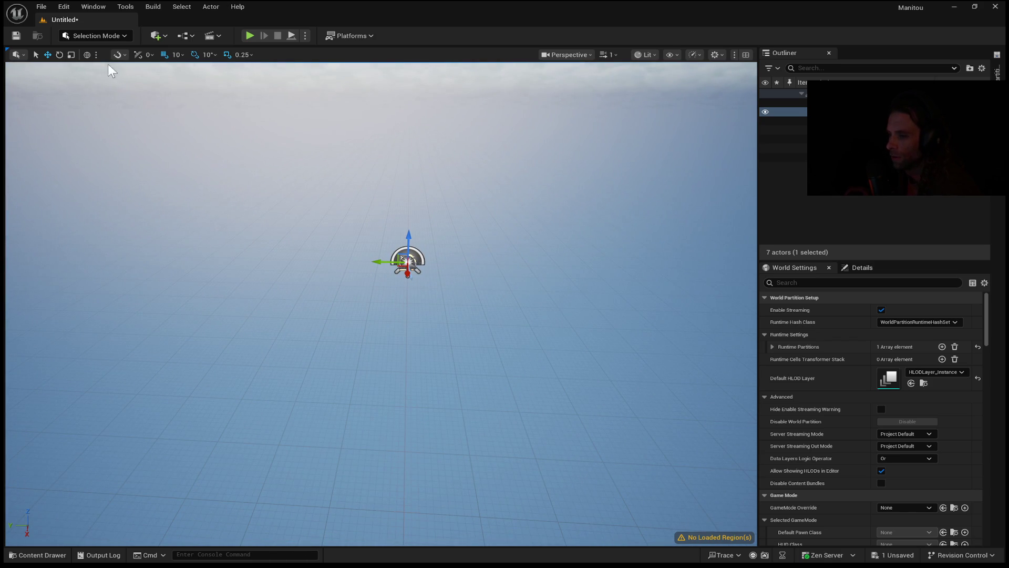
key(shift+2)
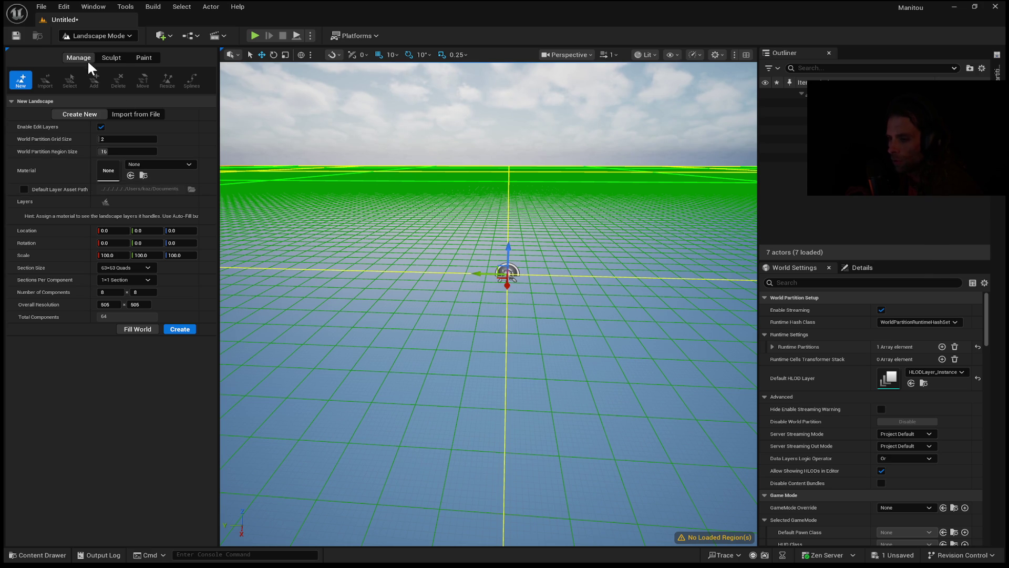
click(132, 115)
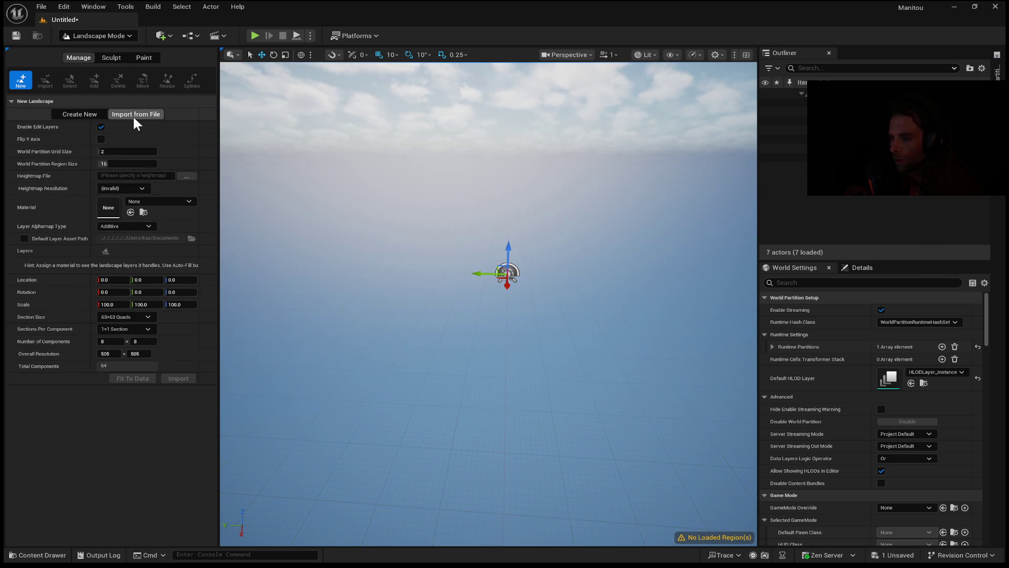
drag(405, 233, 399, 239)
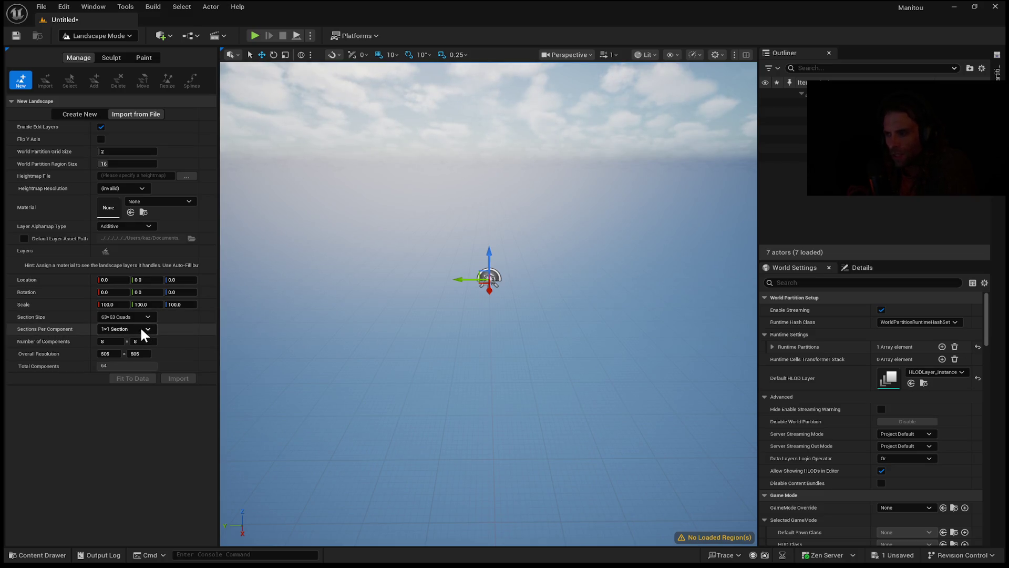
click(111, 355)
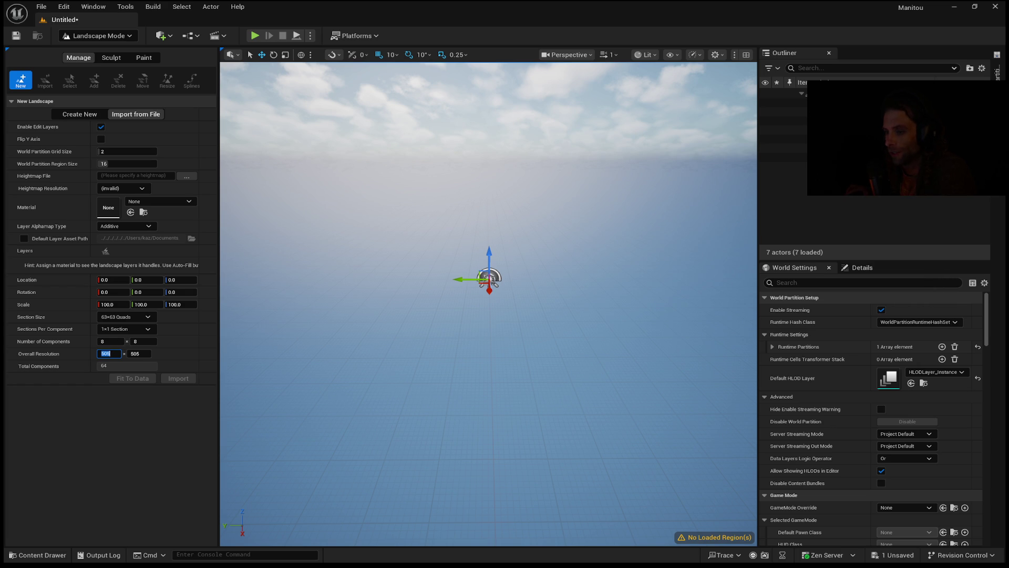
- Finish editing the overall resolution value by leaving the field
click(312, 313)
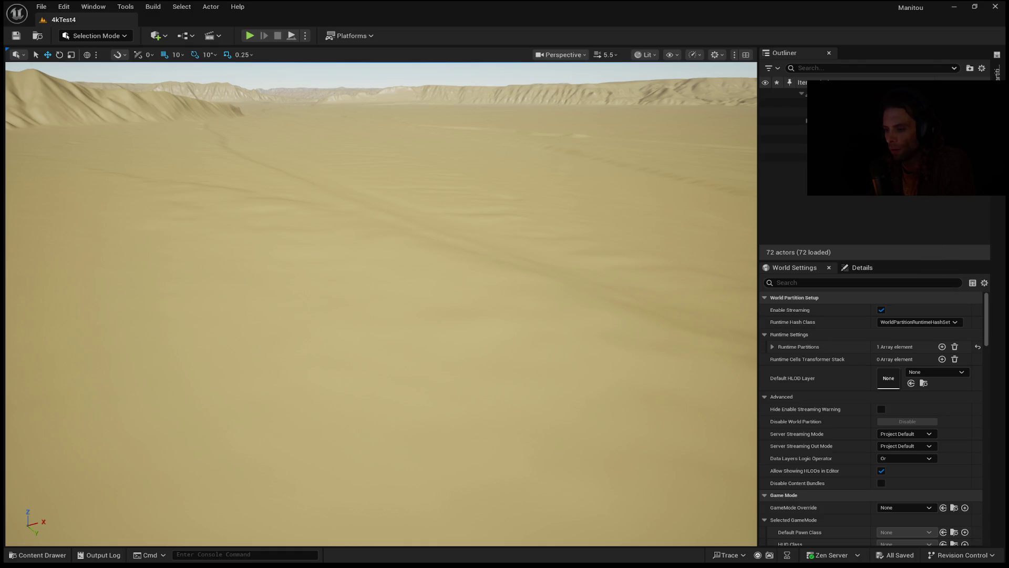
- Fly the camera forward over the 4kTest4 terrain toward the horizon
scroll(381, 304, up, 4)
scroll(317, 296, up, 1)
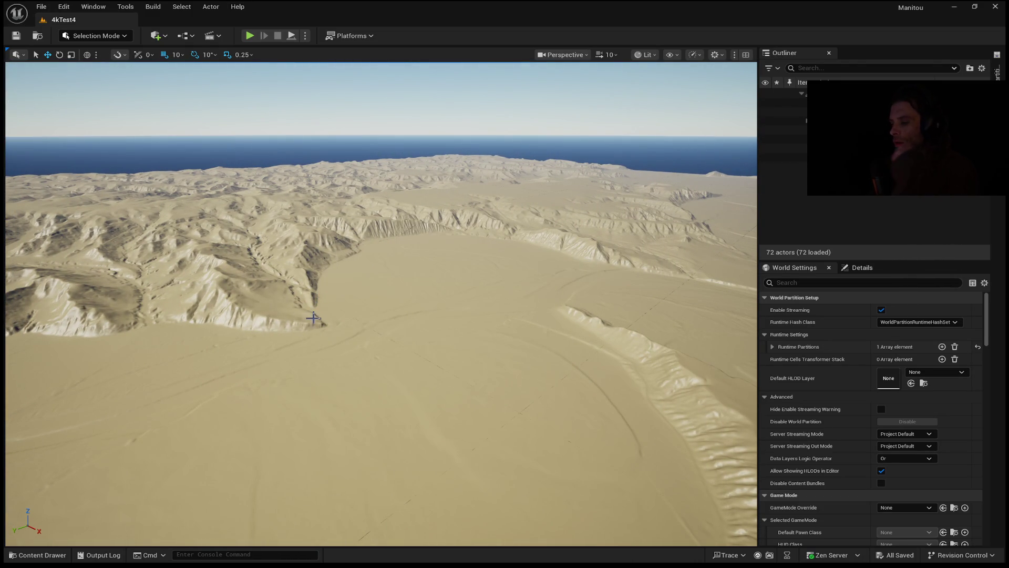
mouse_move(312, 314)
mouse_down()
mouse_move(305, 268)
mouse_move(283, 257)
mouse_move(319, 330)
mouse_up()
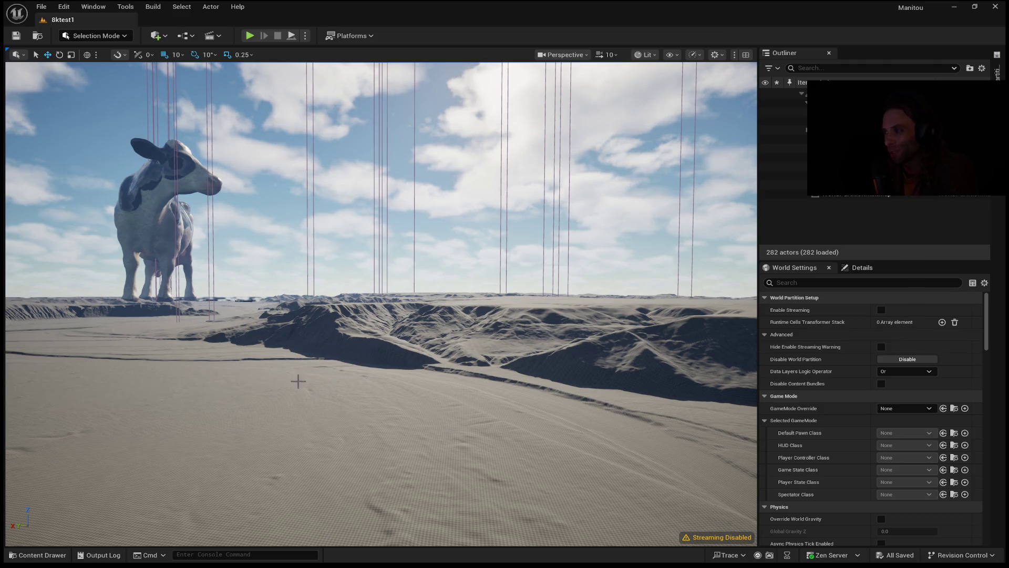
- Rise to an aerial view sweeping past the cow, then start playing the level in the editor
mouse_move(295, 378)
mouse_down()
mouse_move(295, 452)
mouse_move(274, 367)
mouse_move(242, 362)
mouse_move(242, 189)
mouse_up()
drag(227, 376, 227, 377)
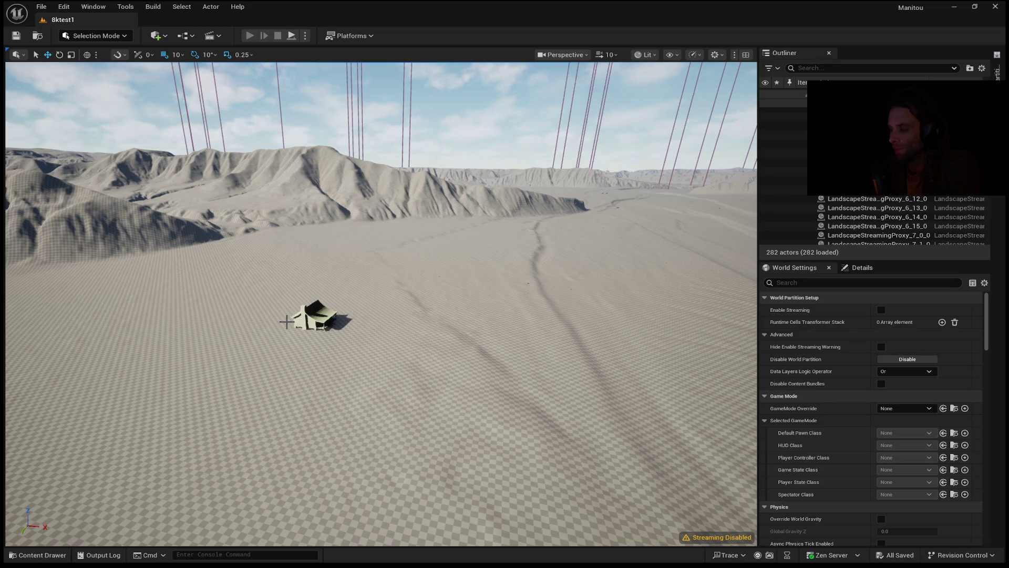
key(a)
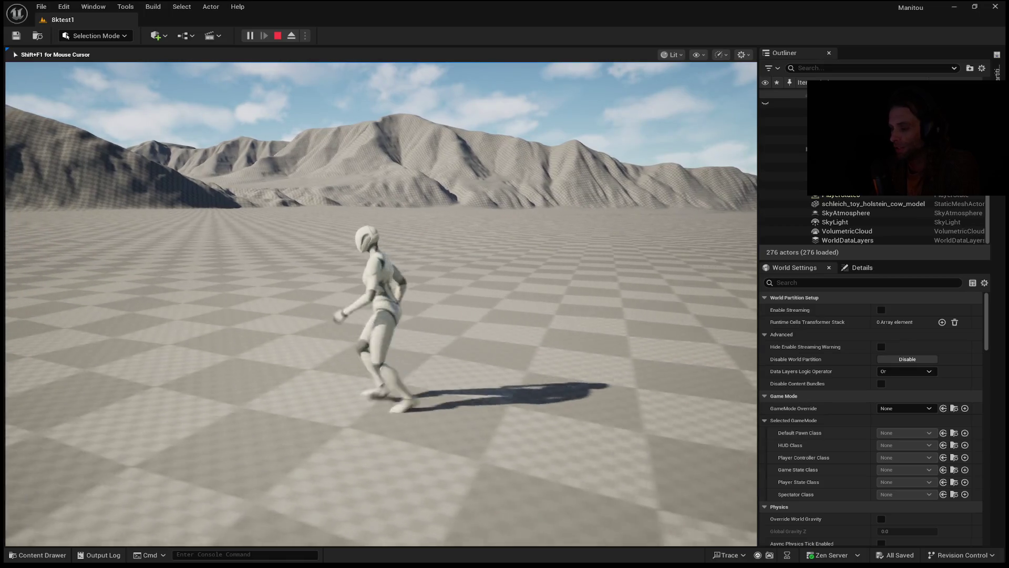
- Run the character right and left on the checkered plain, then stop the play session
key(d)
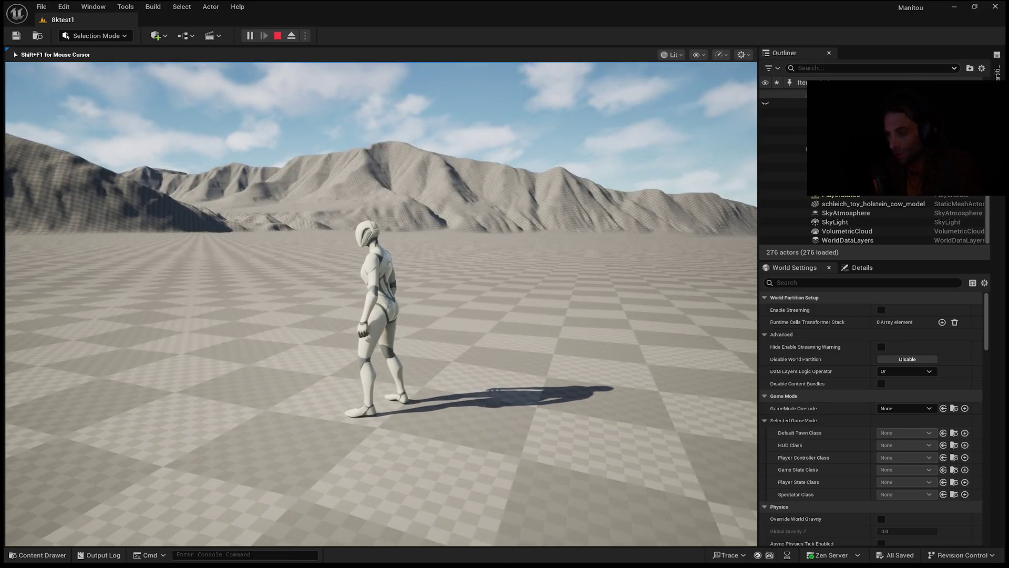
key(a)
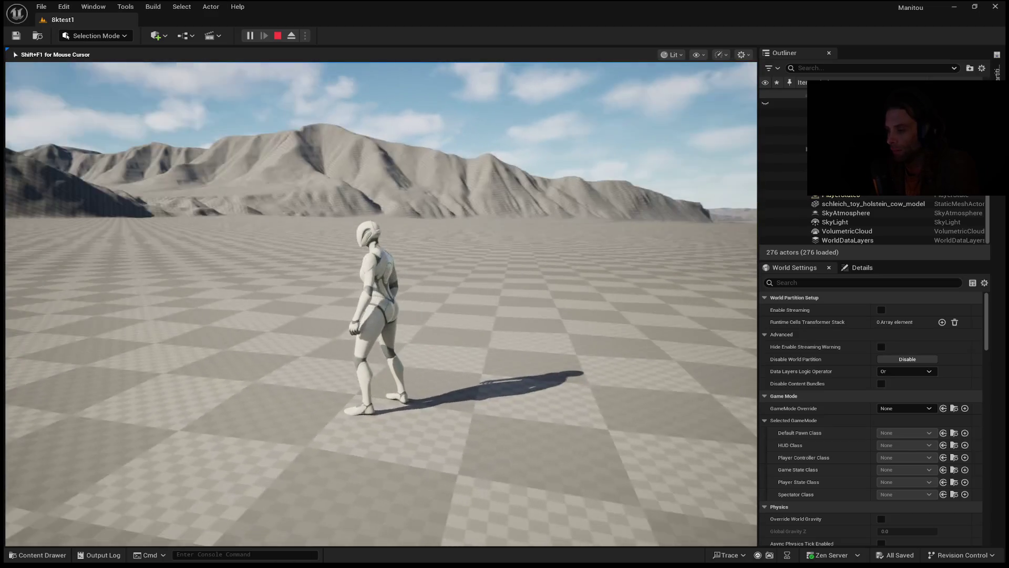
key(Escape)
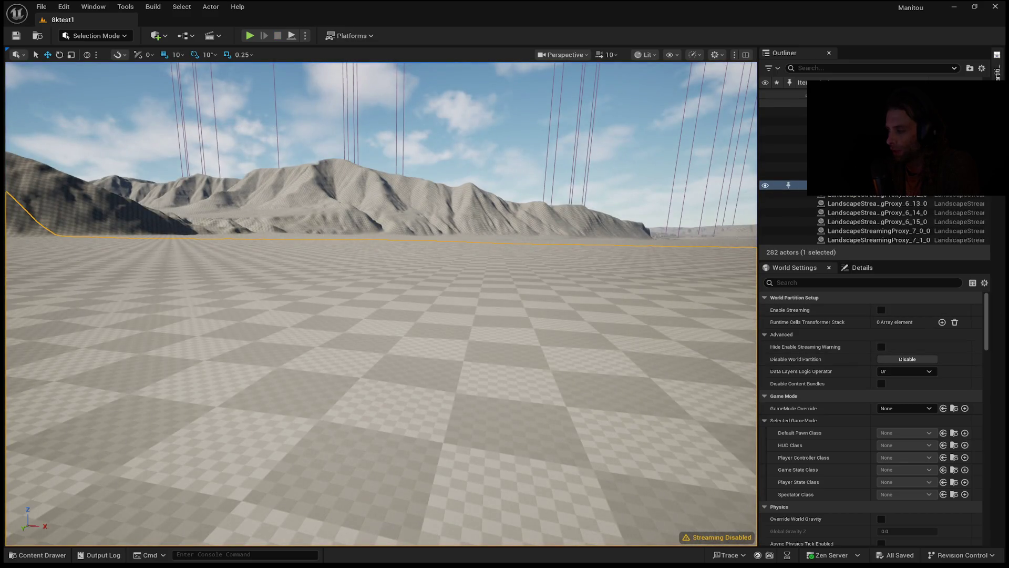
click(997, 68)
scroll(870, 427, down, 5)
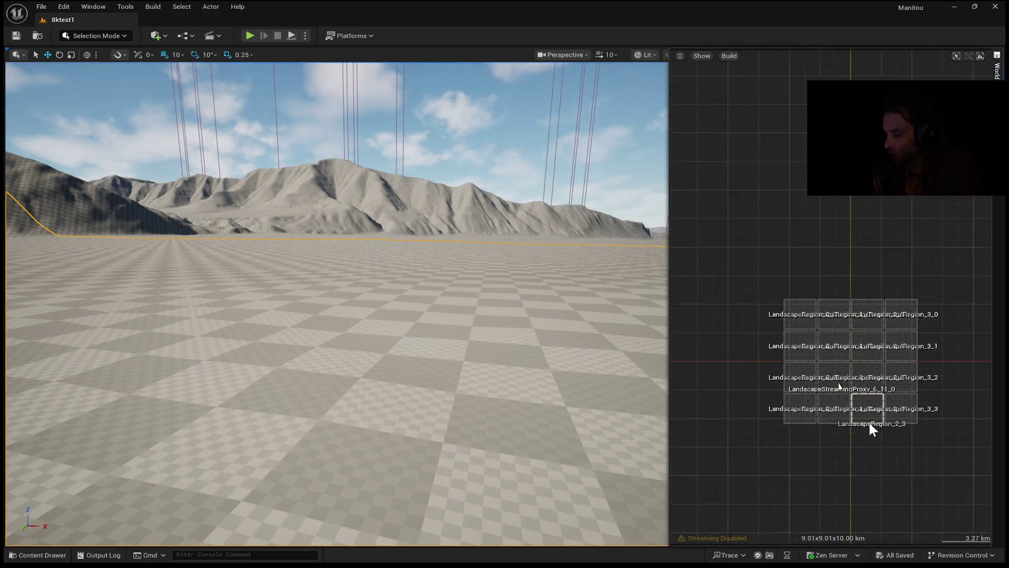
mouse_move(814, 400)
mouse_down()
mouse_move(845, 428)
mouse_move(888, 508)
mouse_move(935, 528)
mouse_up()
scroll(887, 499, down, 2)
scroll(900, 515, down, 2)
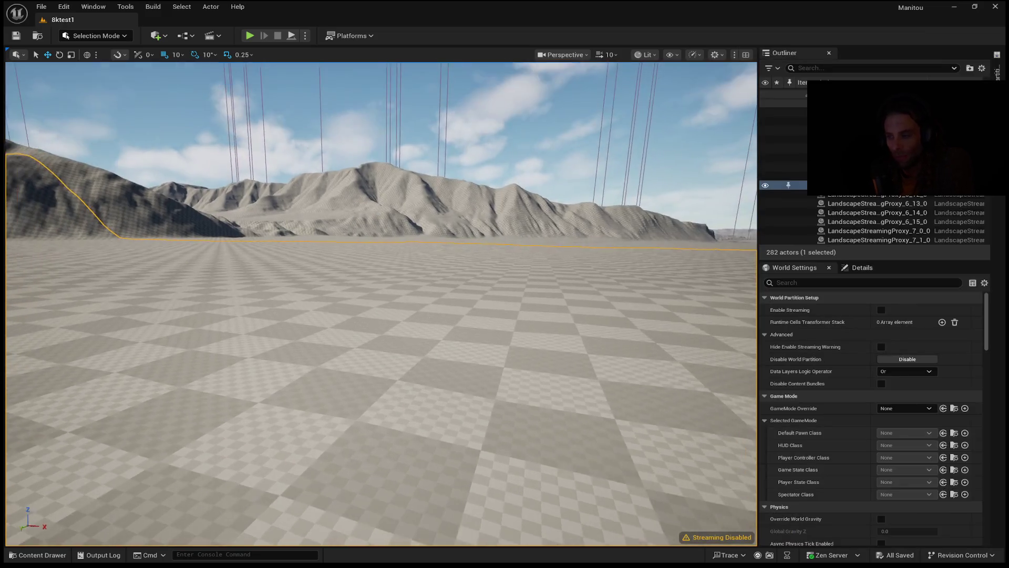
drag(381, 303, 352, 303)
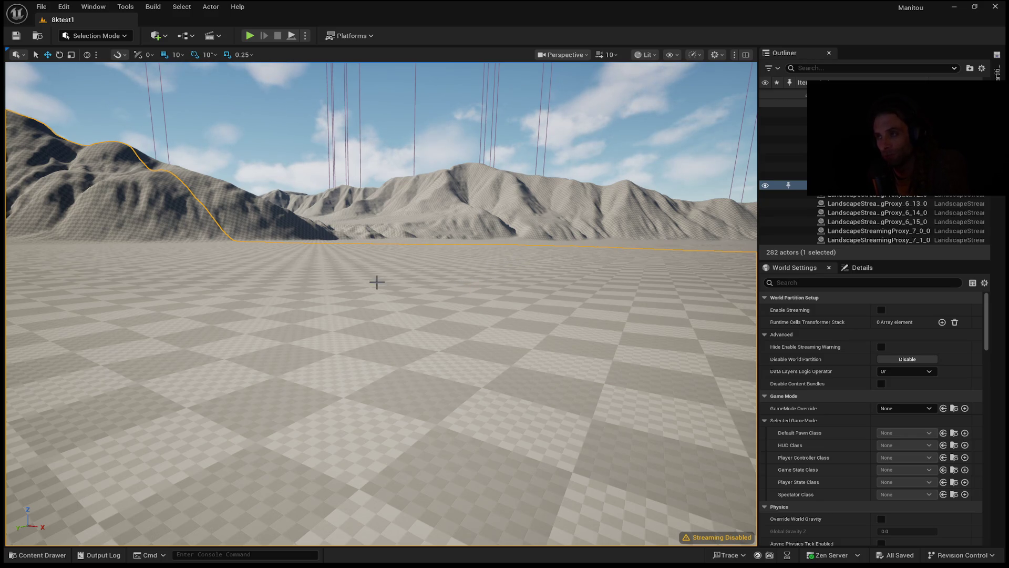
- Swing the camera toward the mountain range and fly up to the eroded ridge
mouse_move(486, 295)
mouse_down()
mouse_move(389, 297)
mouse_move(388, 337)
mouse_move(389, 297)
mouse_move(399, 311)
mouse_move(352, 321)
mouse_move(352, 300)
mouse_move(484, 286)
mouse_up()
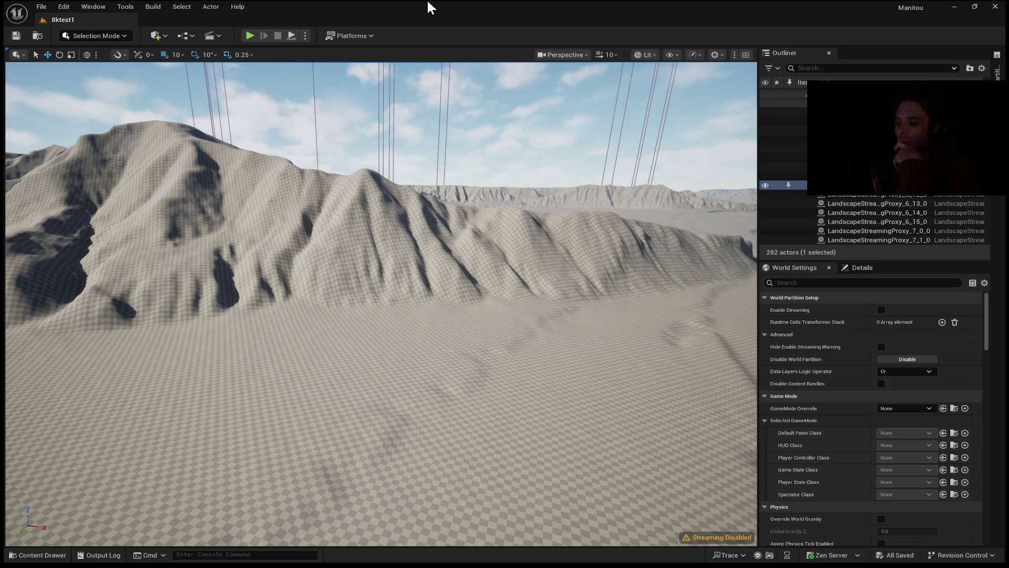
mouse_move(266, 353)
mouse_down()
mouse_move(266, 399)
mouse_move(261, 358)
mouse_move(250, 357)
mouse_move(264, 356)
mouse_up()
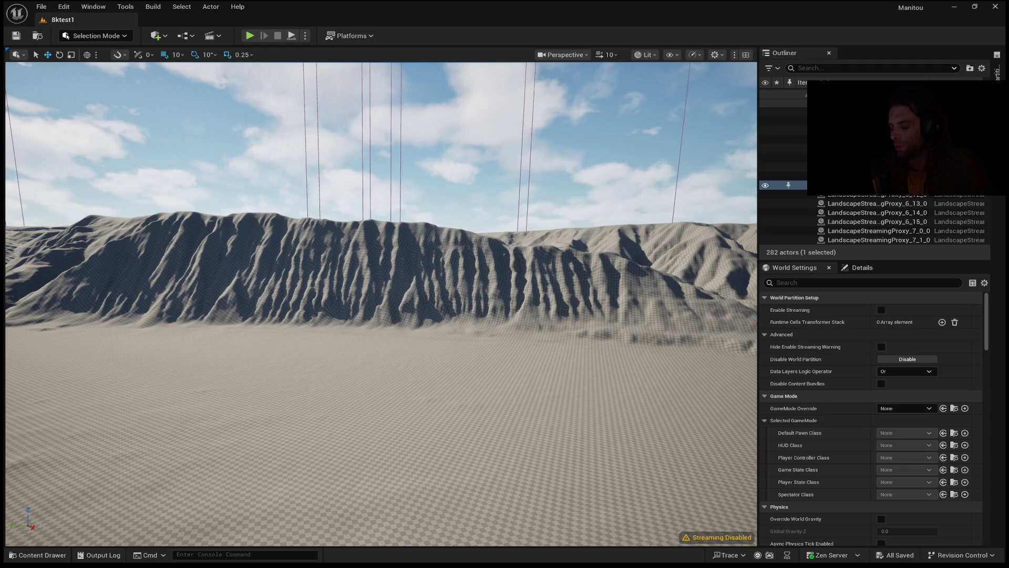
- Fly up and around for a wide view of the ridge from another angle
key(e)
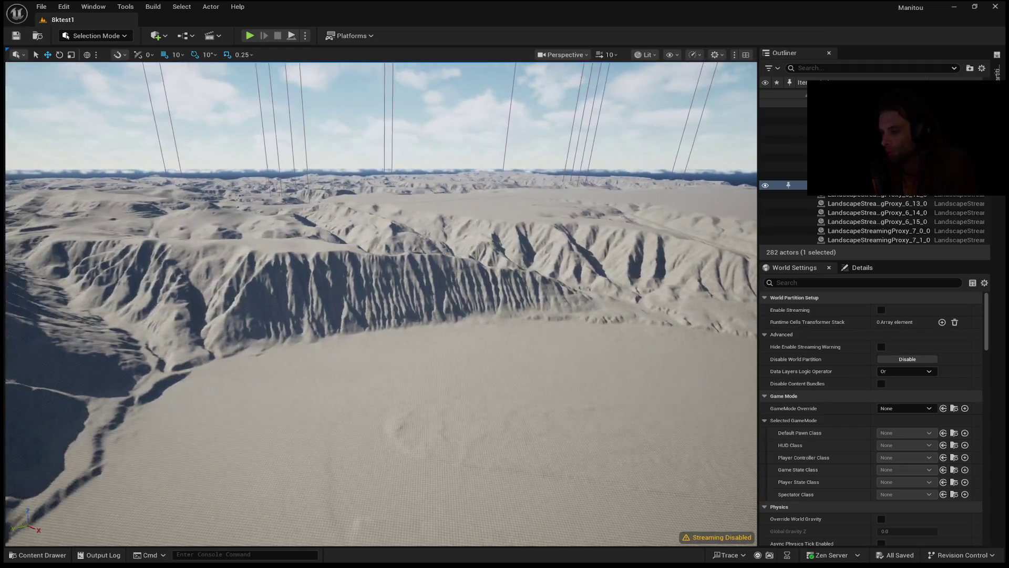
key(w)
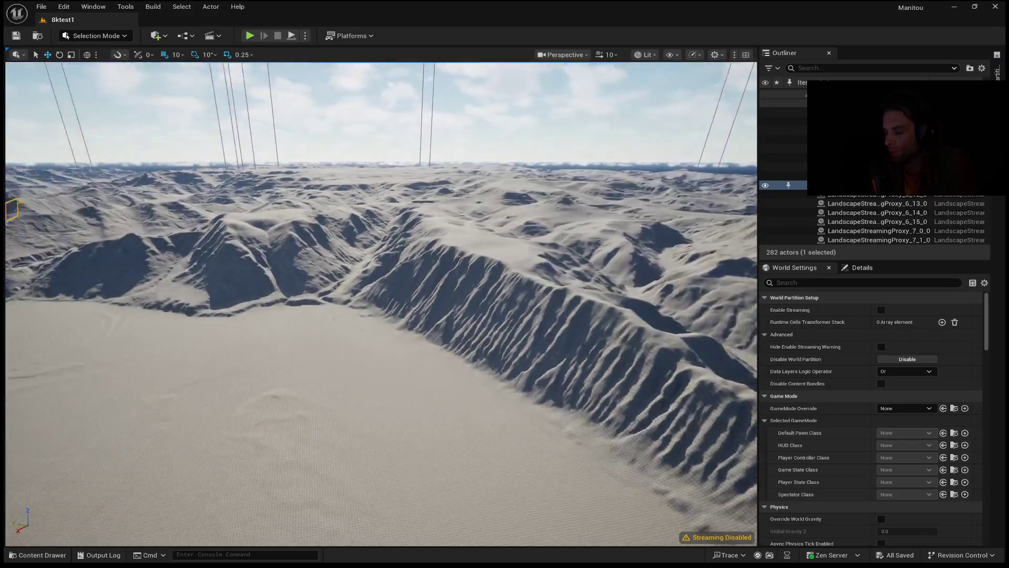
key(a)
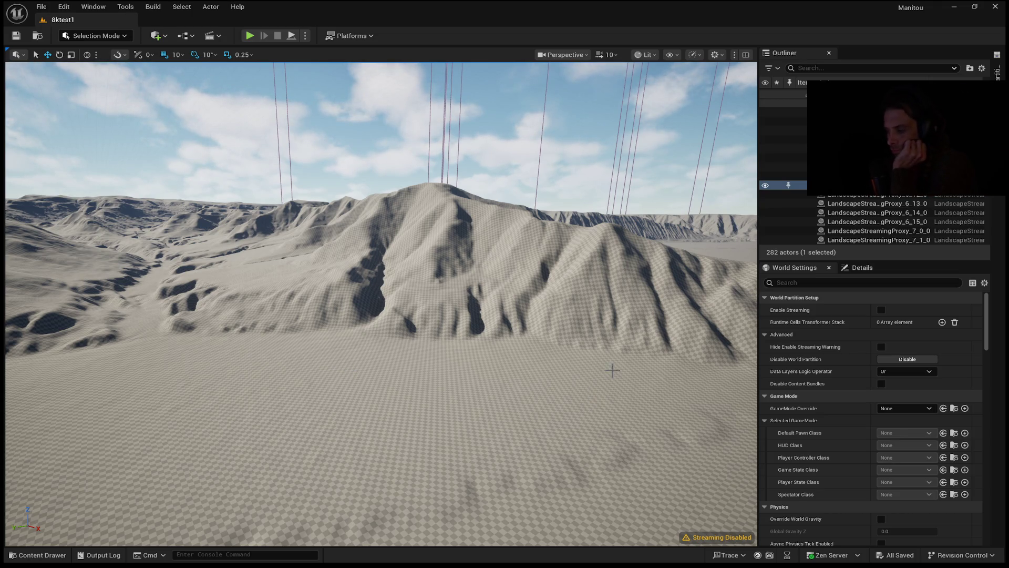
- Fly along the valley, rise over the ridge and descend toward the valley floor
mouse_move(609, 375)
mouse_down()
mouse_move(710, 344)
mouse_move(688, 312)
mouse_up()
mouse_move(457, 326)
mouse_down()
mouse_move(431, 320)
mouse_move(429, 297)
mouse_move(439, 297)
mouse_move(437, 318)
mouse_move(427, 313)
mouse_move(452, 313)
mouse_move(452, 294)
mouse_up()
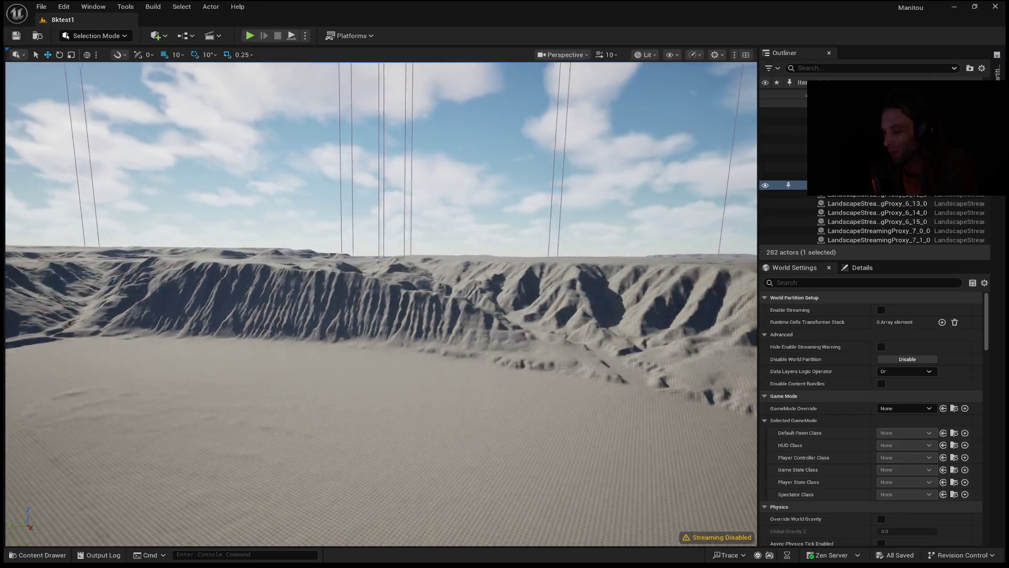
drag(452, 295, 405, 293)
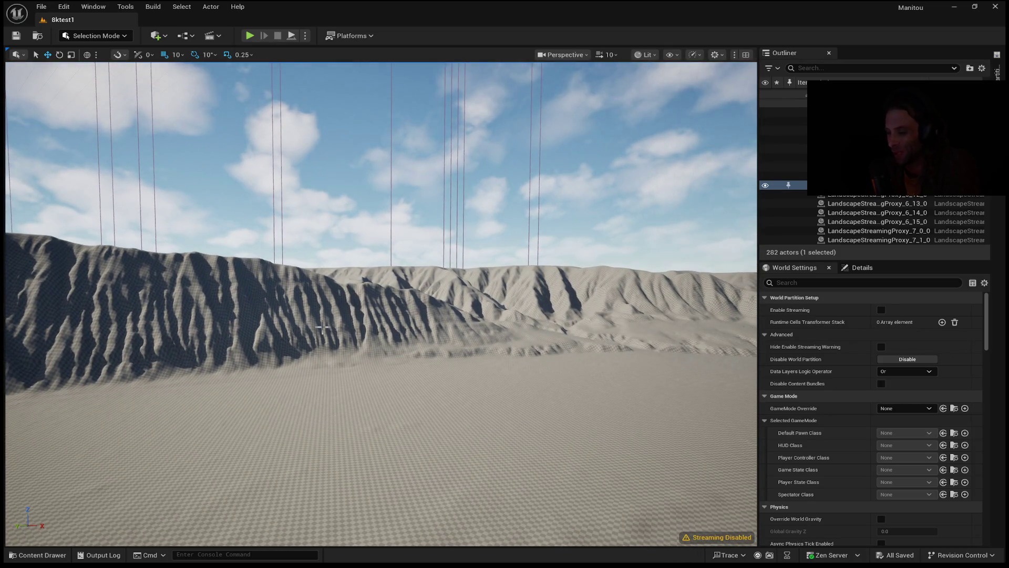
key(e)
key(w)
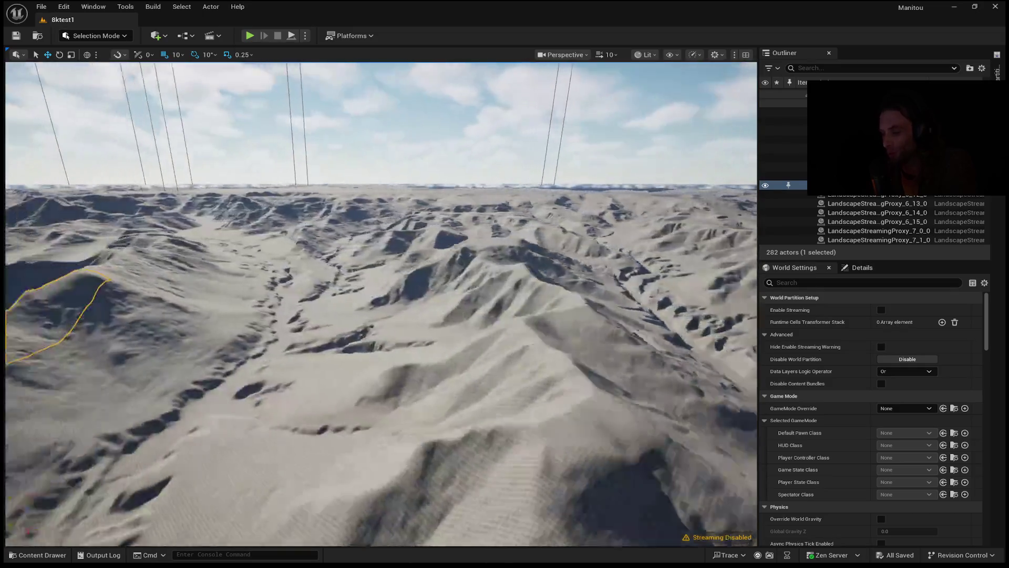
key(w)
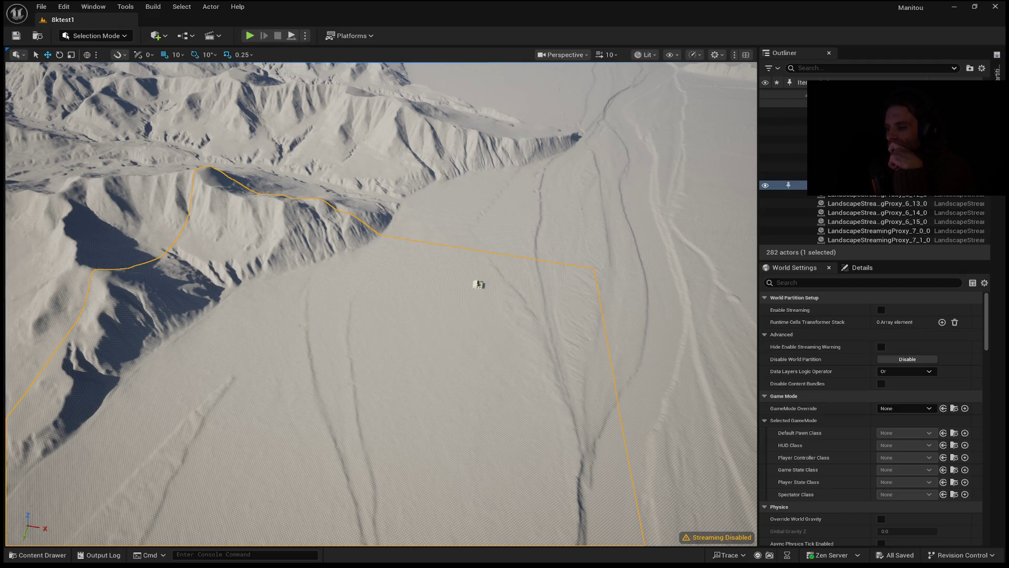
- Select another landscape streaming proxy cell, then reopen and recenter the World Partition map
key(s)
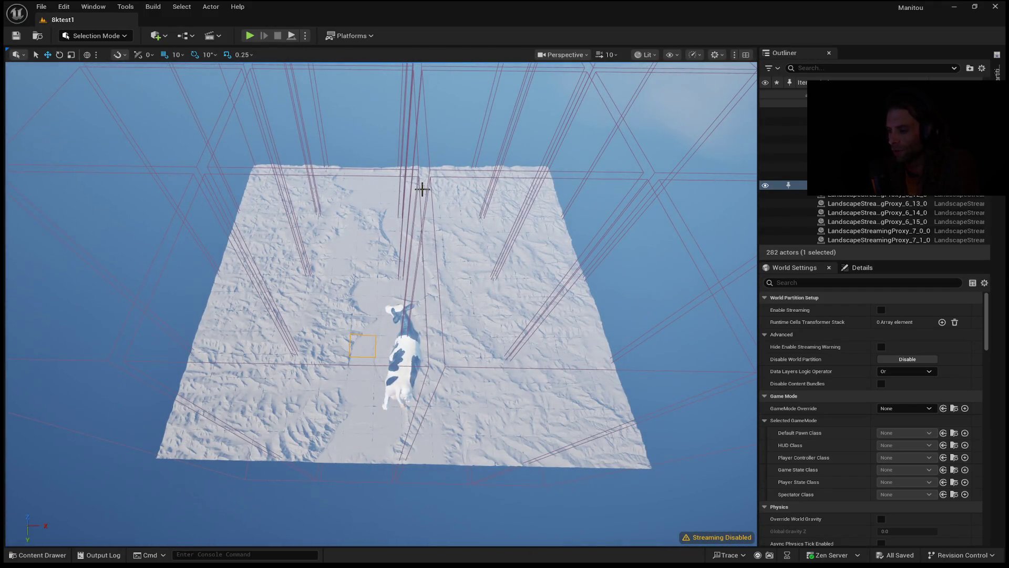
click(436, 173)
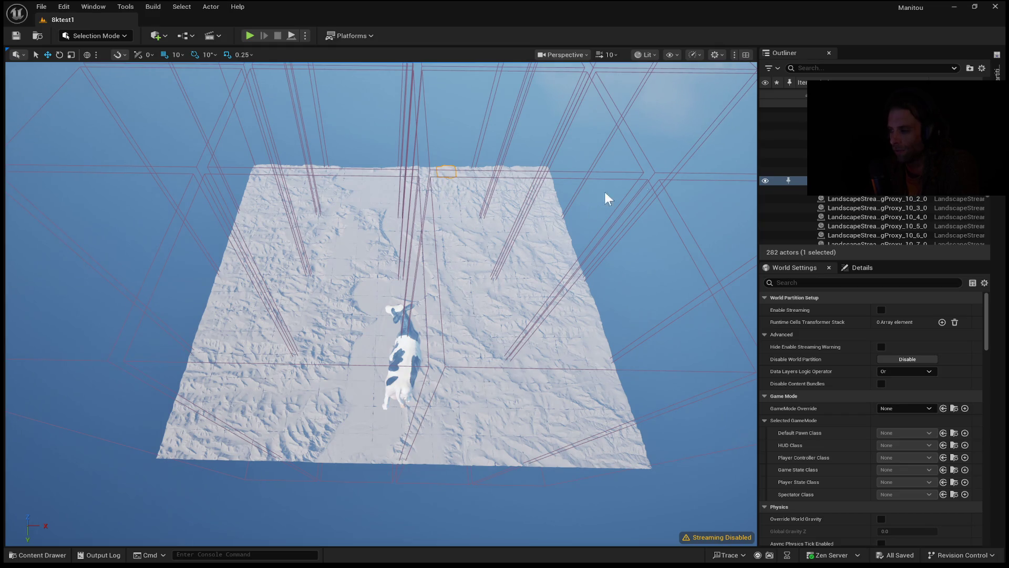
click(997, 68)
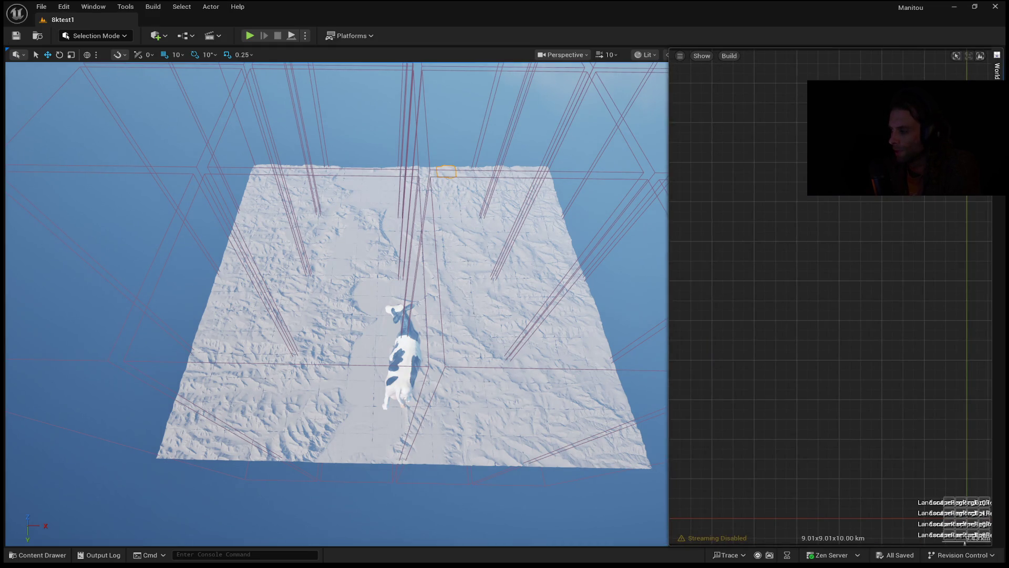
scroll(867, 195, down, 4)
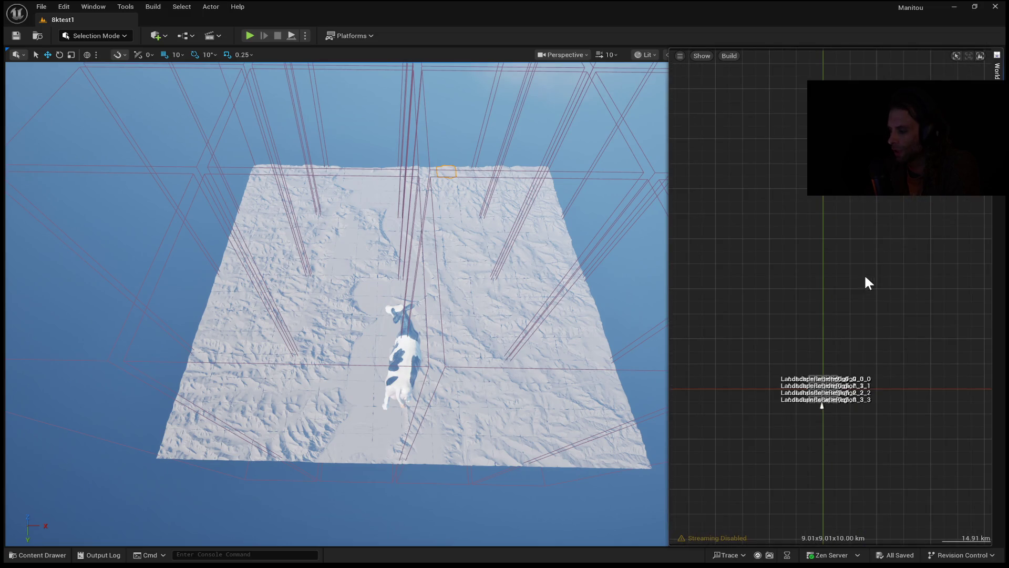
scroll(914, 270, up, 5)
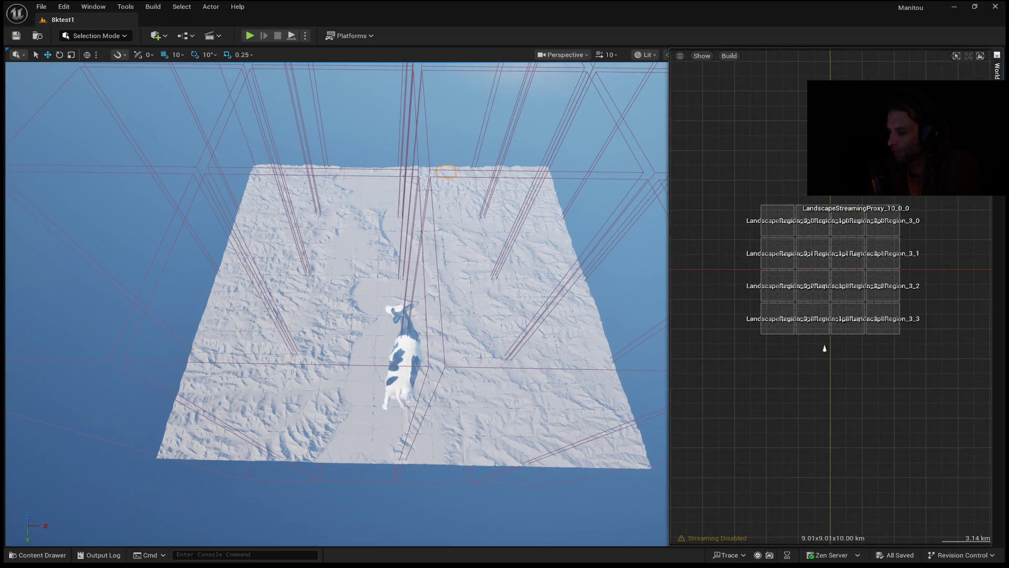
scroll(746, 518, up, 3)
drag(810, 469, 820, 472)
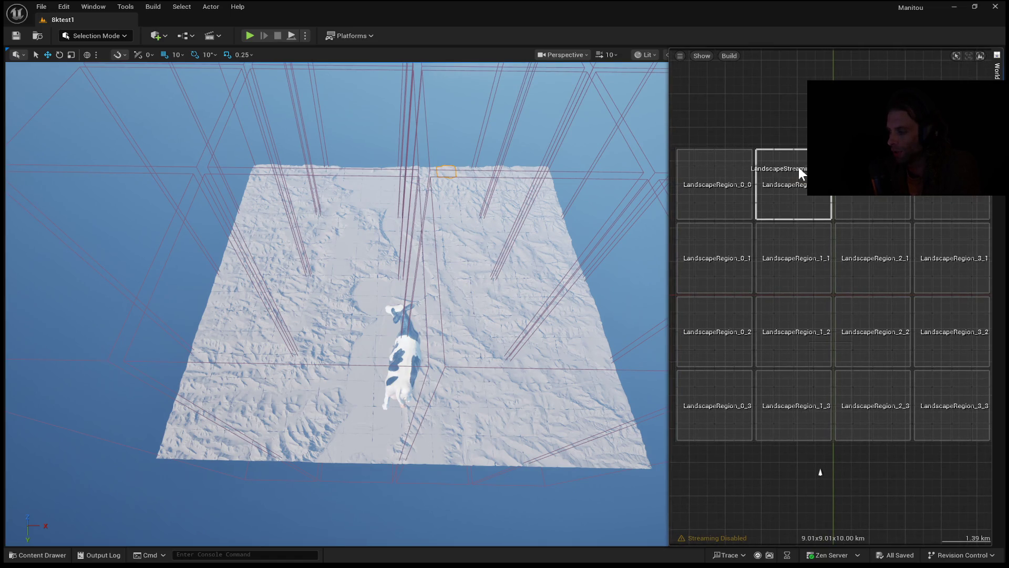
drag(820, 472, 807, 494)
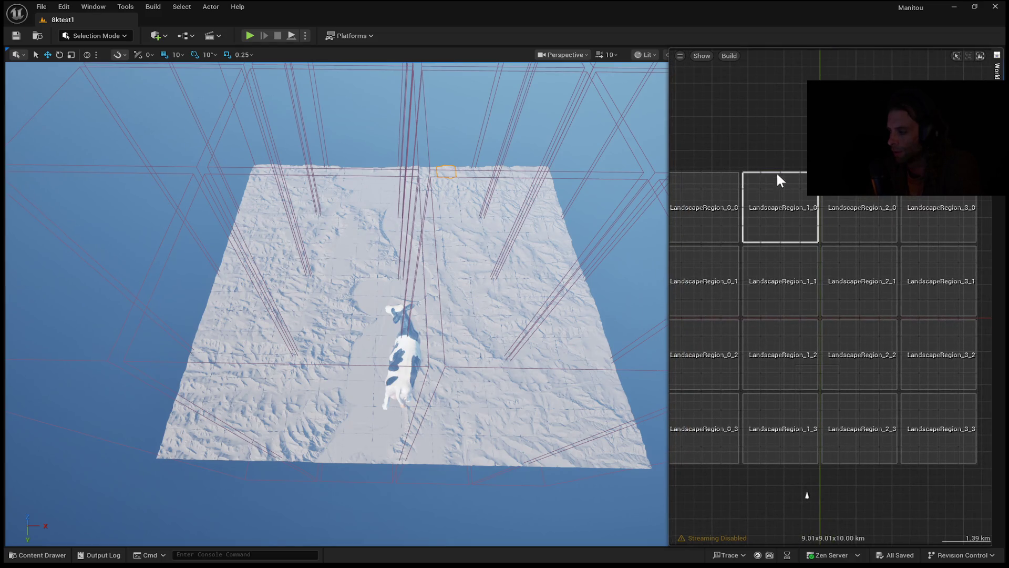
- Zoom the map and select a landscape region volume in the level
scroll(788, 137, down, 3)
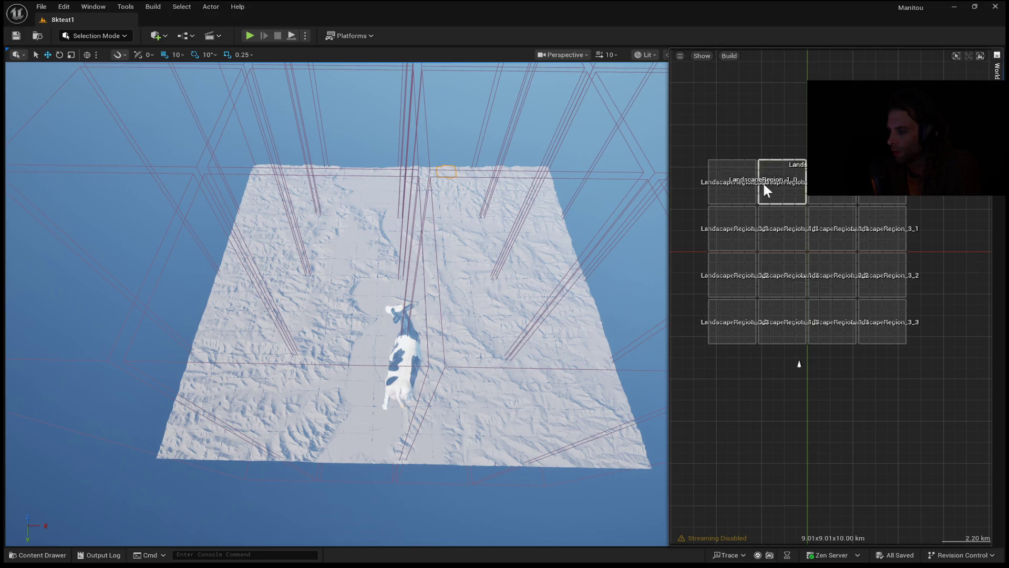
scroll(786, 230, up, 3)
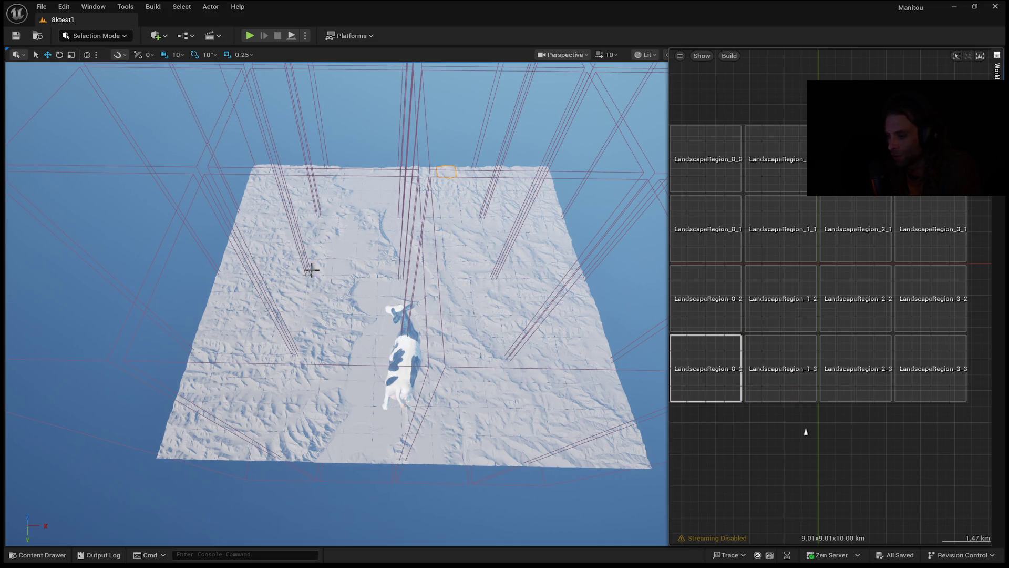
click(334, 169)
click(333, 169)
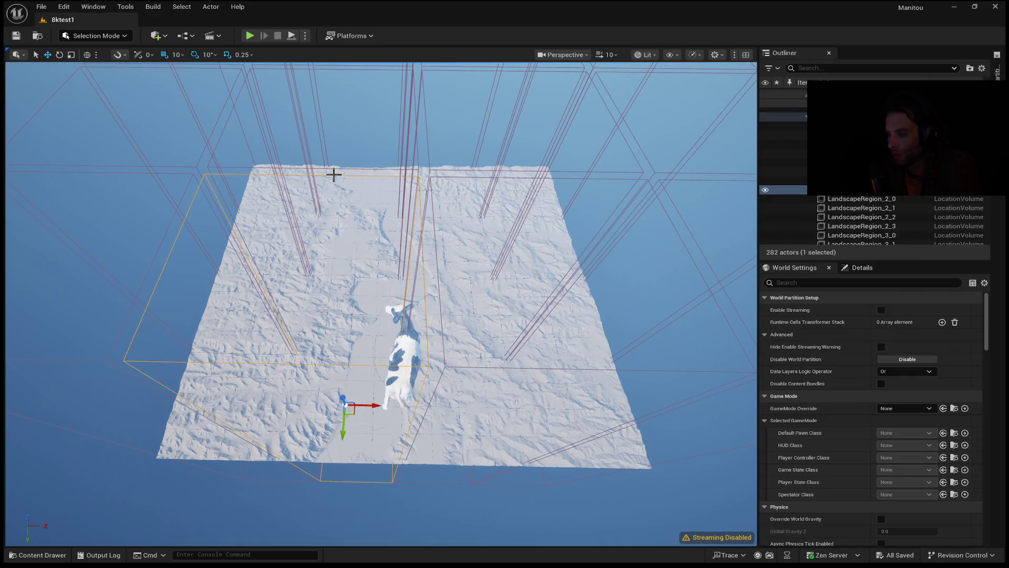
- Reopen the World Partition map beside the viewport to show the LandscapeRegion cell grid
click(360, 169)
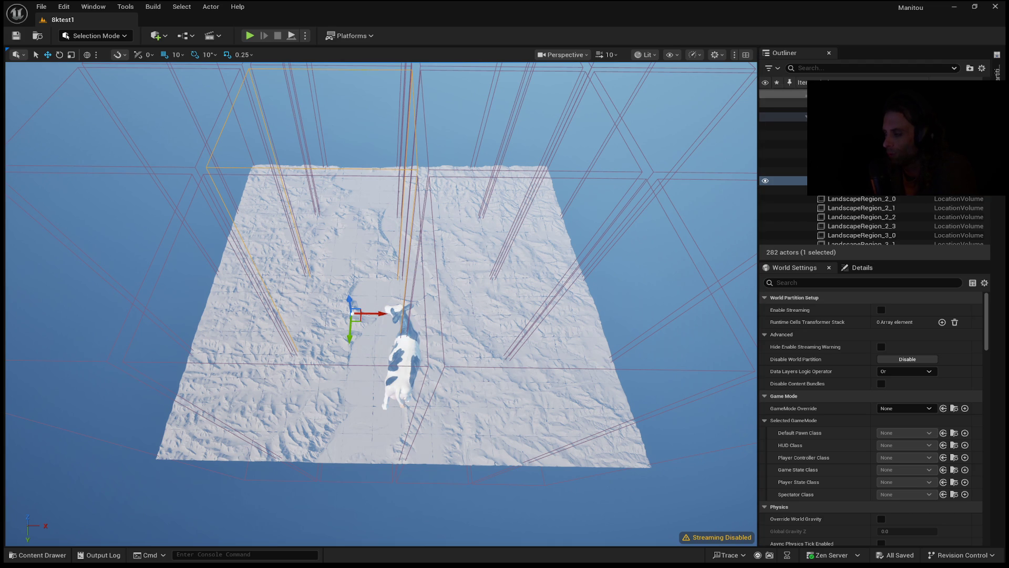
click(997, 68)
scroll(863, 339, down, 3)
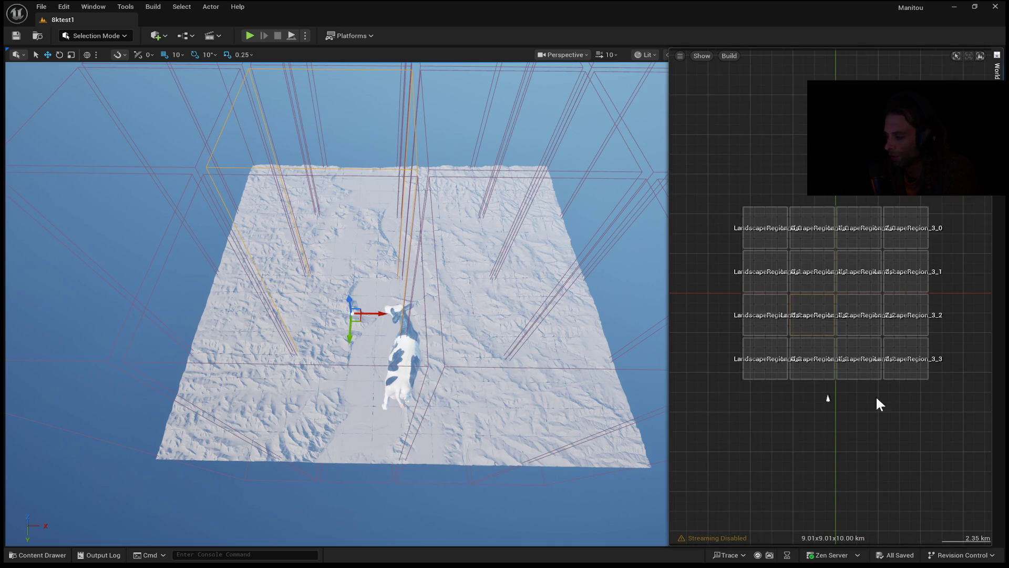
drag(877, 444, 941, 489)
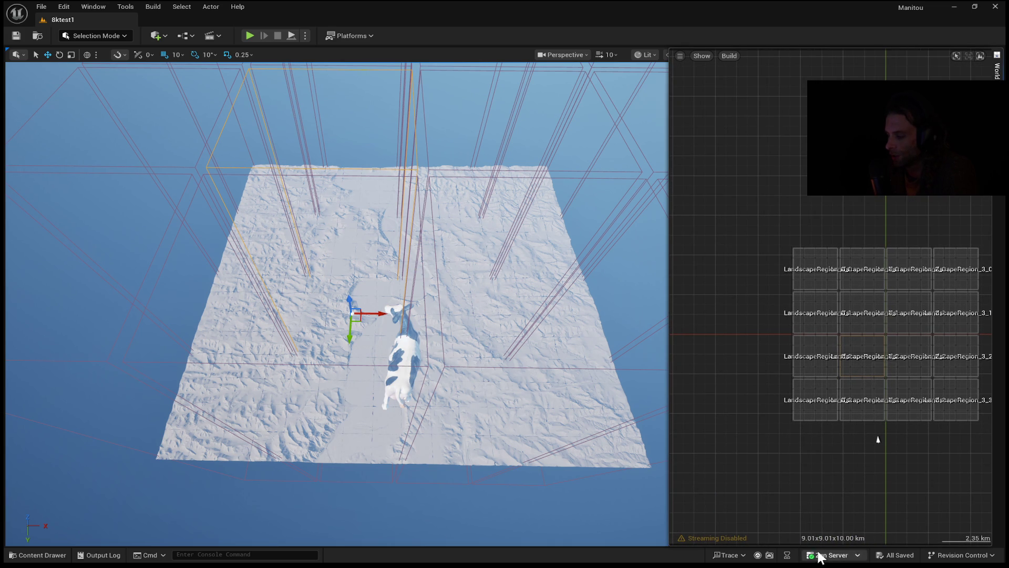
scroll(929, 459, down, 4)
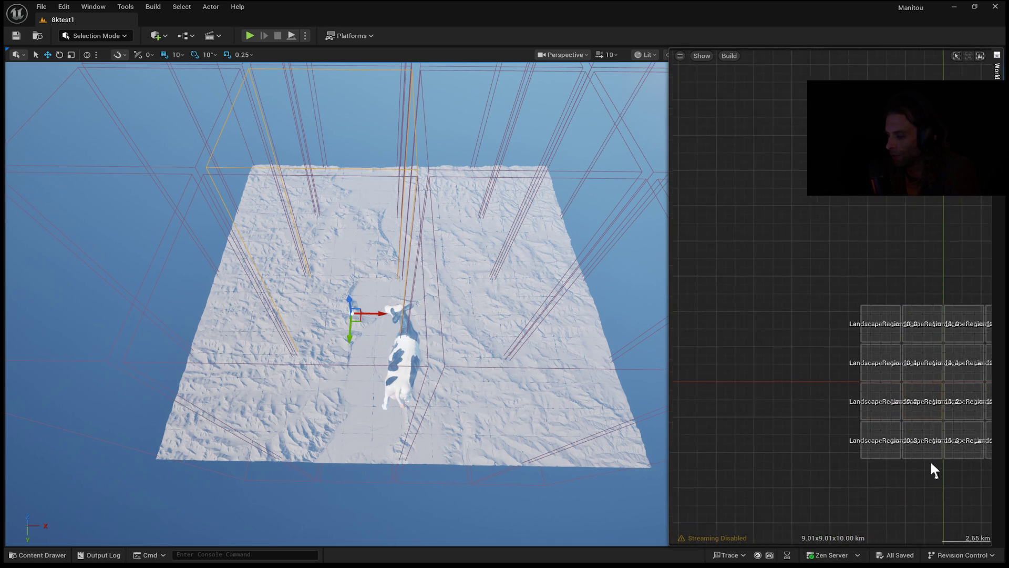
scroll(938, 517, down, 4)
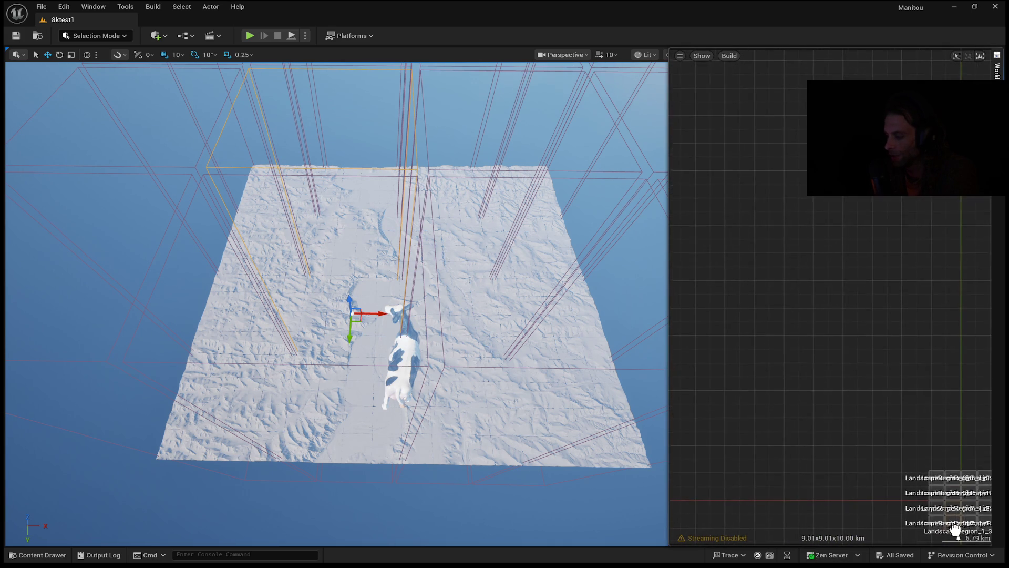
scroll(963, 532, down, 2)
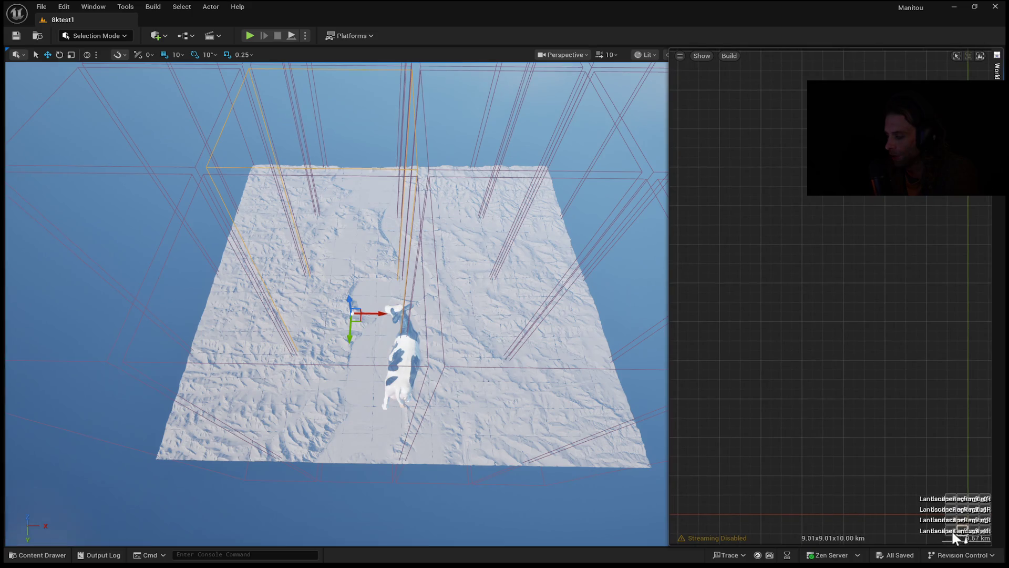
scroll(935, 518, up, 2)
mouse_move(917, 497)
mouse_down()
mouse_move(892, 484)
mouse_move(900, 490)
mouse_up()
scroll(900, 491, down, 1)
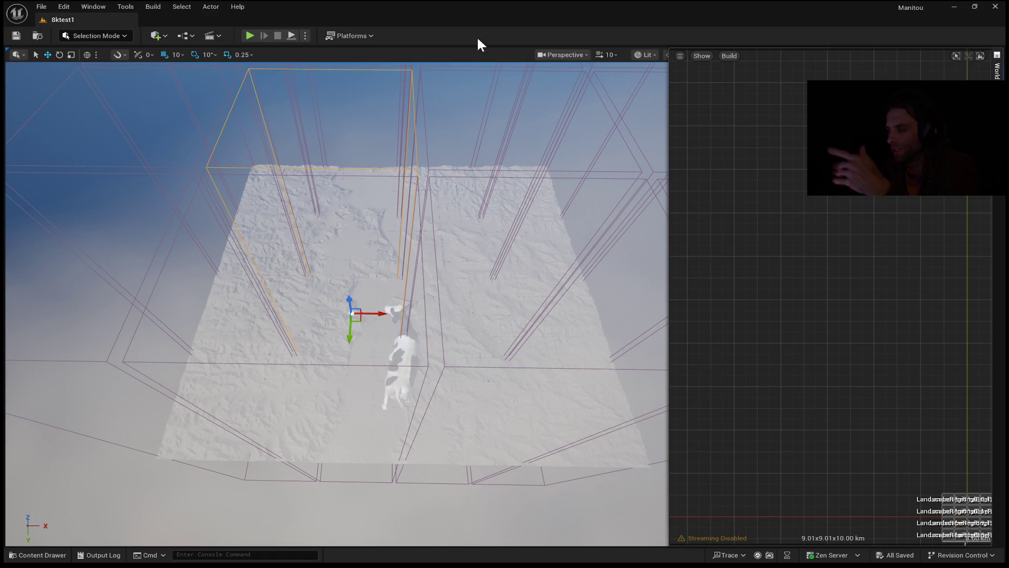
key(shift+2)
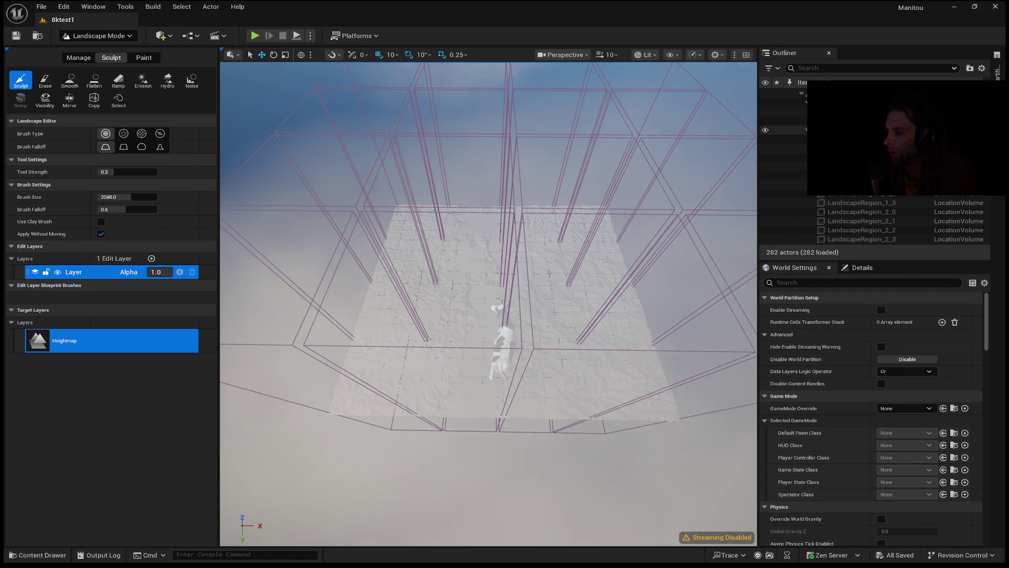
- Select the Landscape actor and enlarge its Details to read 4,096 components of 128×128 verts
click(841, 119)
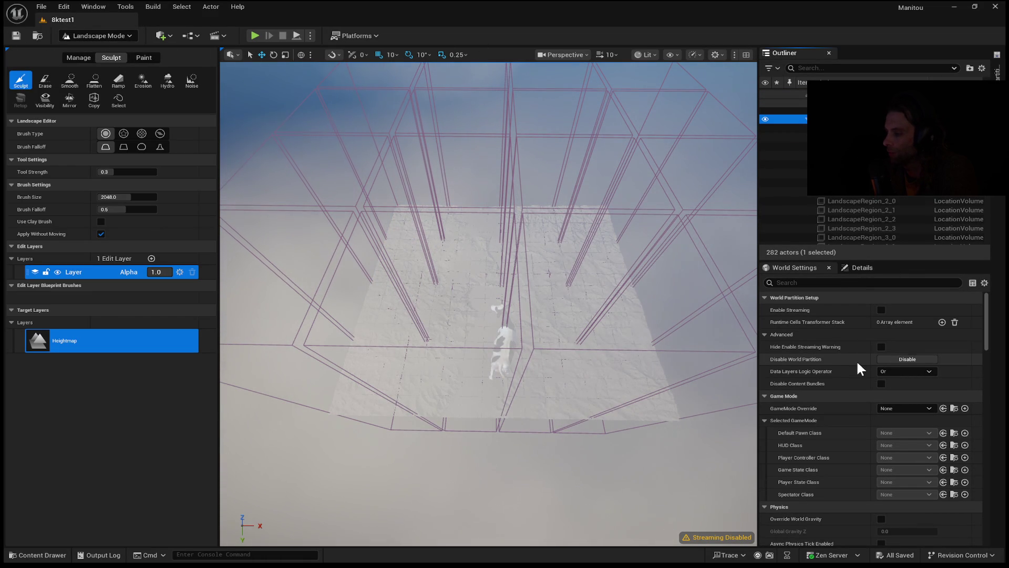
click(860, 270)
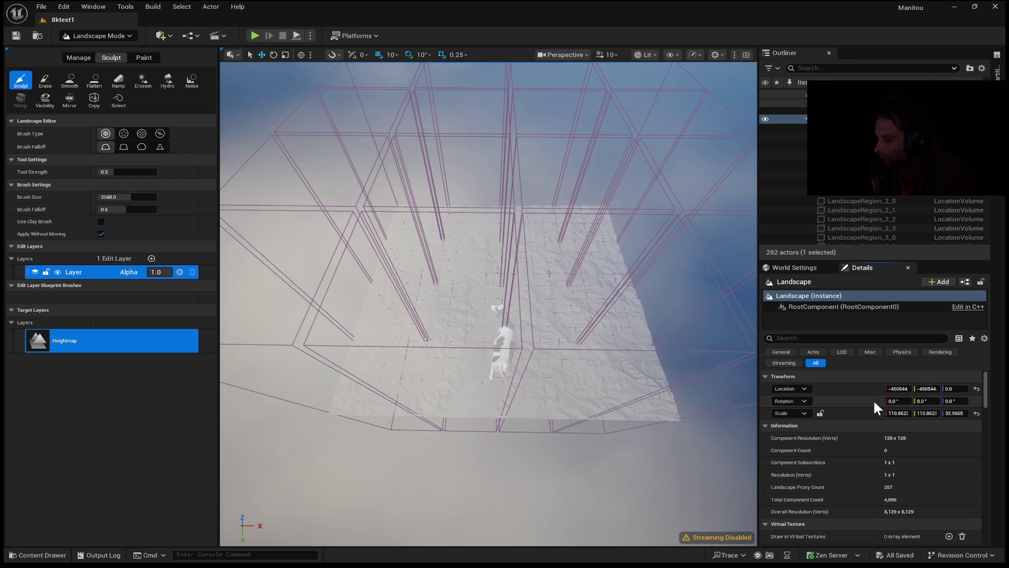
scroll(894, 417, down, 1)
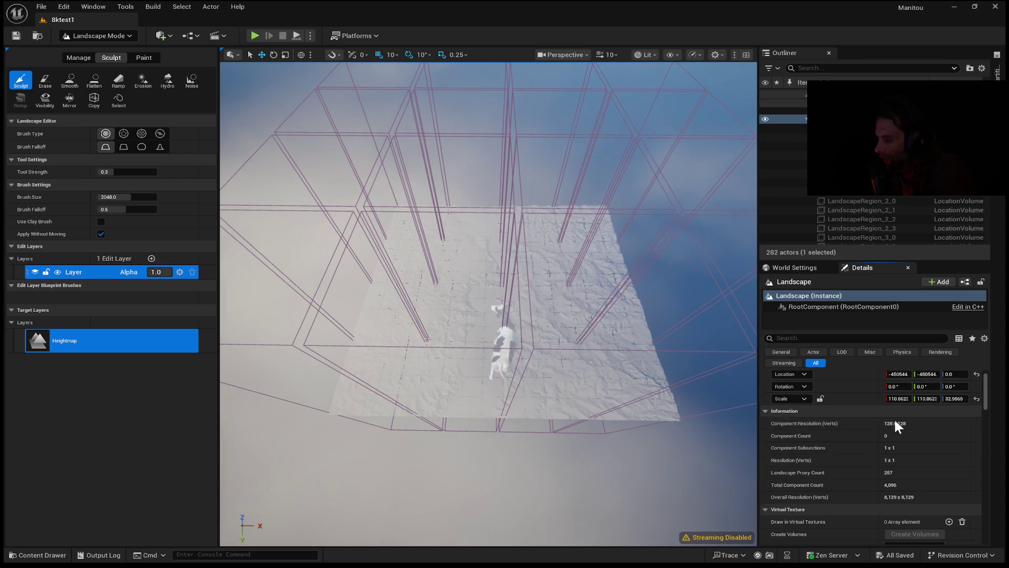
scroll(913, 497, down, 2)
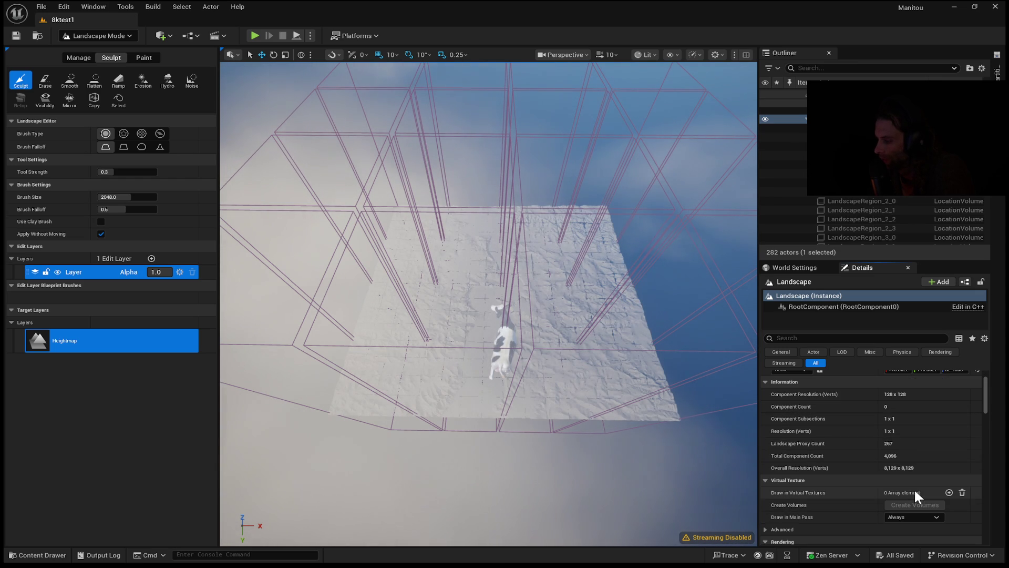
drag(865, 258, 866, 131)
scroll(861, 288, up, 3)
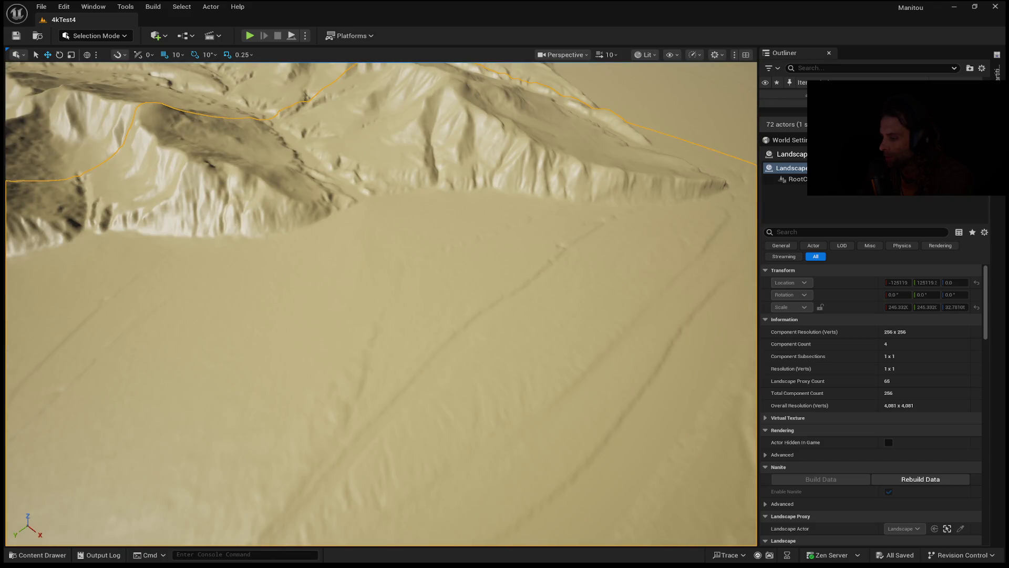
- Rebuild the landscape's Nanite data from the Landscape Details
scroll(381, 304, down, 2)
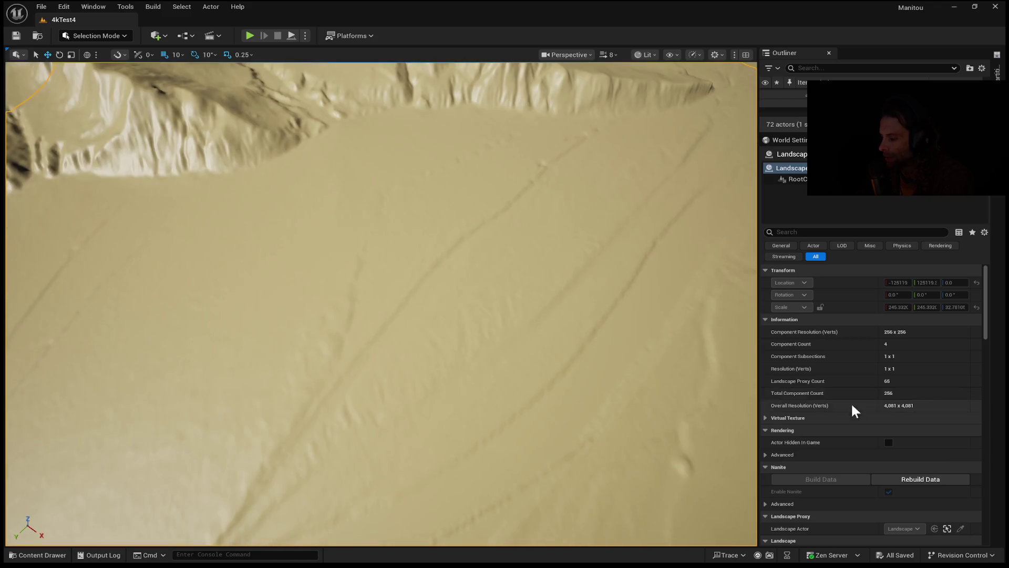
click(901, 478)
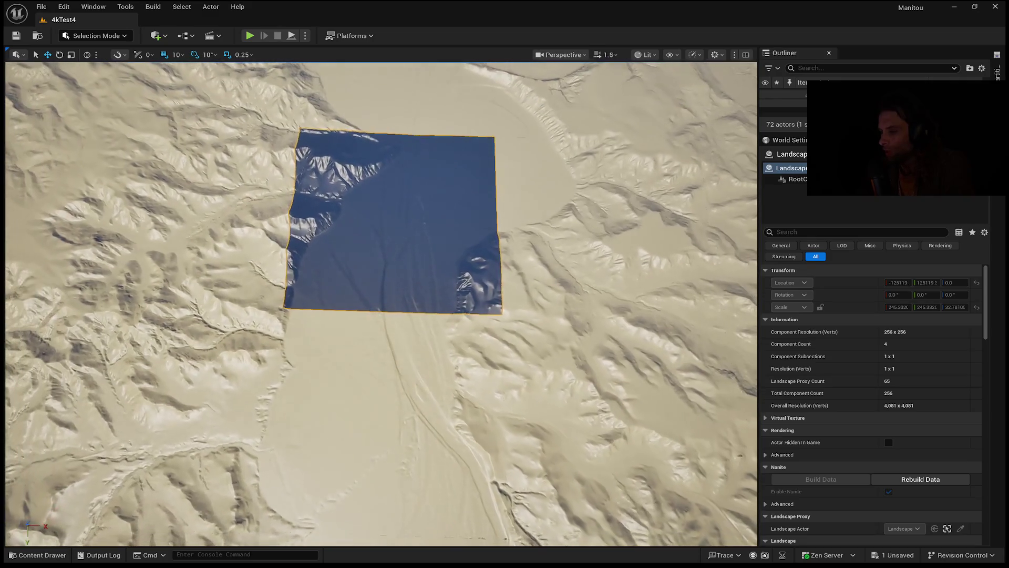
scroll(603, 300, down, 3)
scroll(628, 309, up, 3)
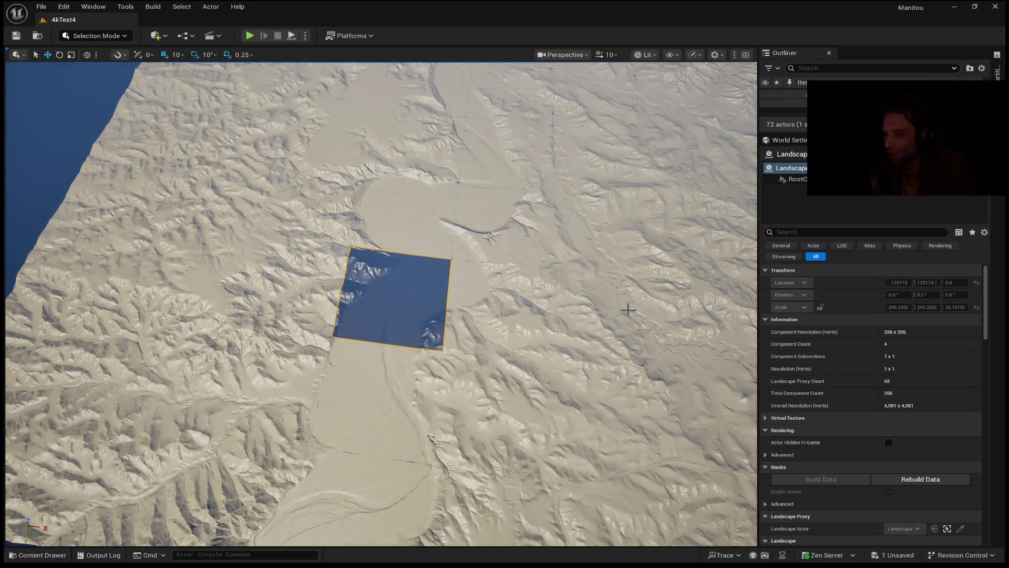
- Pull the viewport back to frame the whole blue landscape square
mouse_move(628, 309)
mouse_down()
mouse_move(599, 329)
mouse_move(591, 311)
mouse_up()
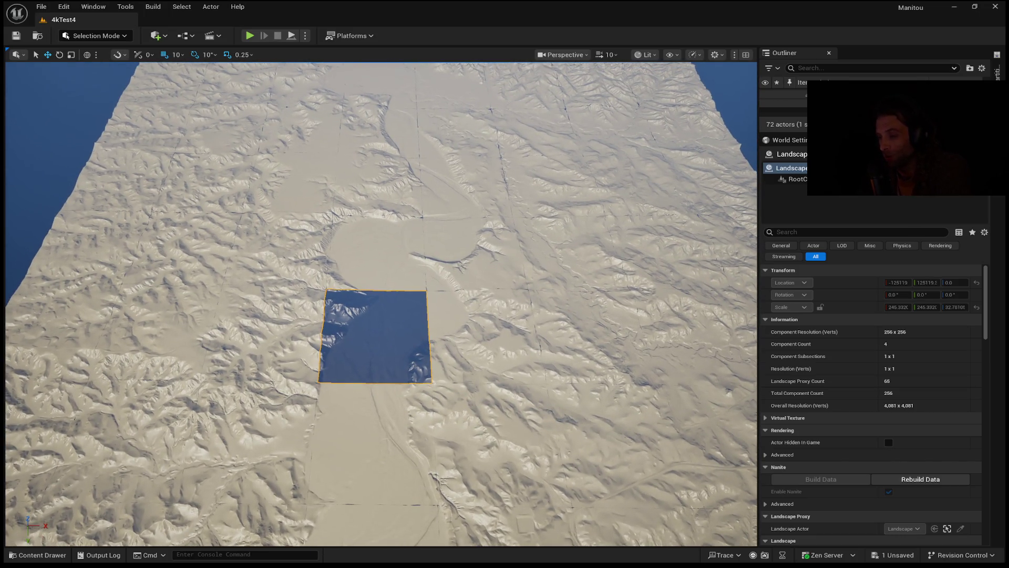
click(582, 305)
mouse_move(582, 305)
mouse_down()
mouse_move(581, 368)
mouse_move(582, 297)
mouse_up()
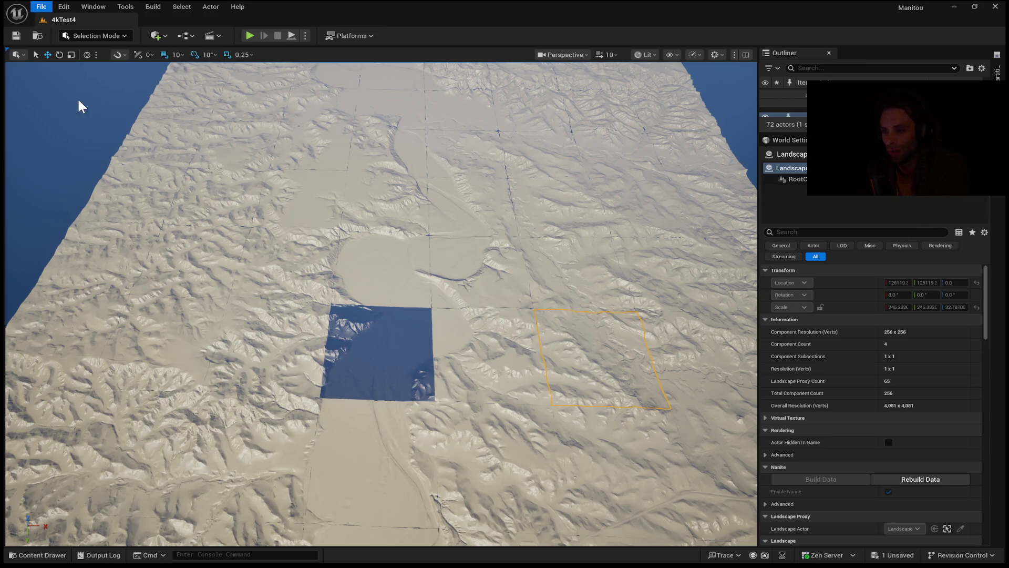
drag(81, 94, 81, 63)
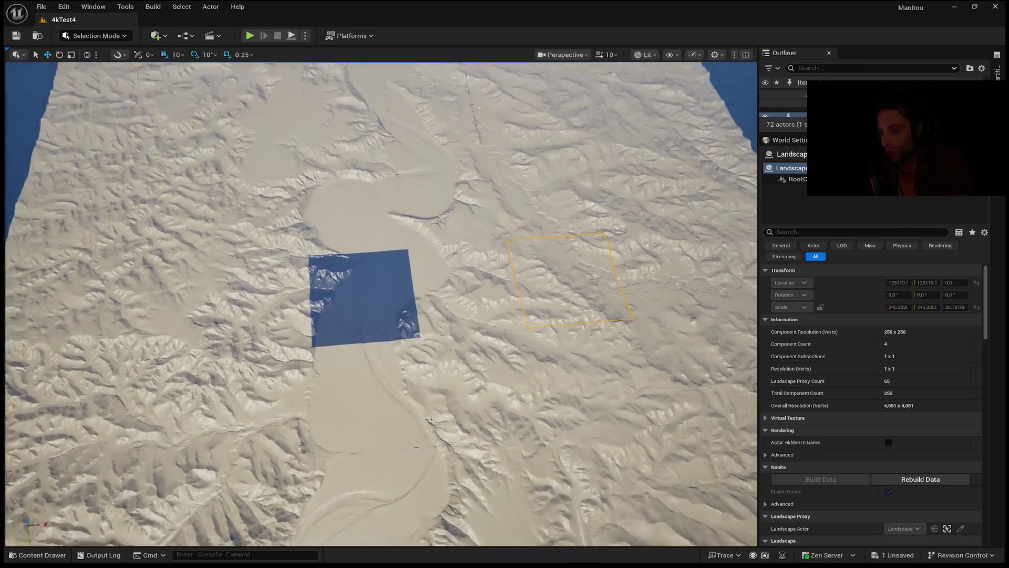
scroll(647, 186, down, 10)
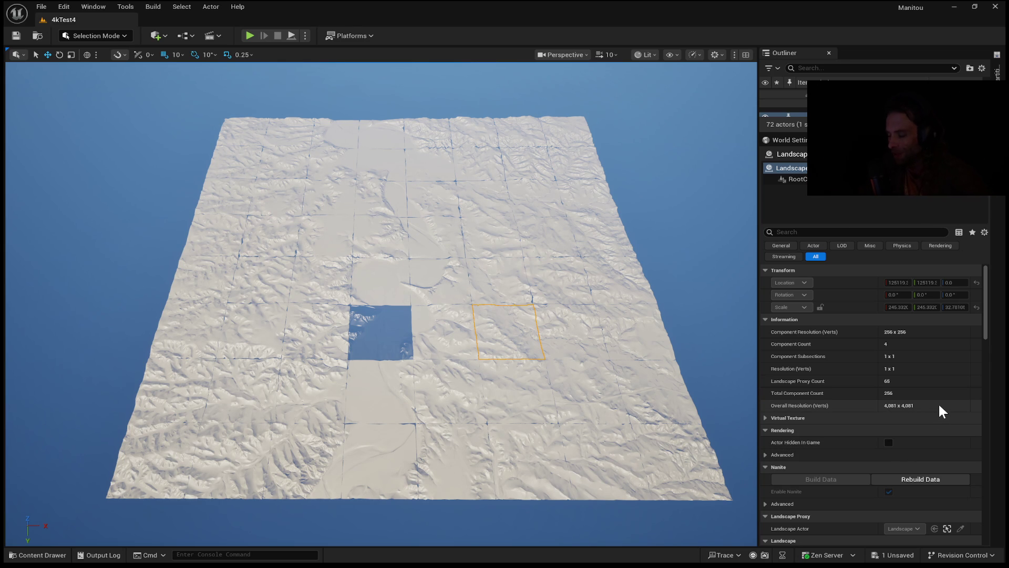
drag(388, 387, 388, 387)
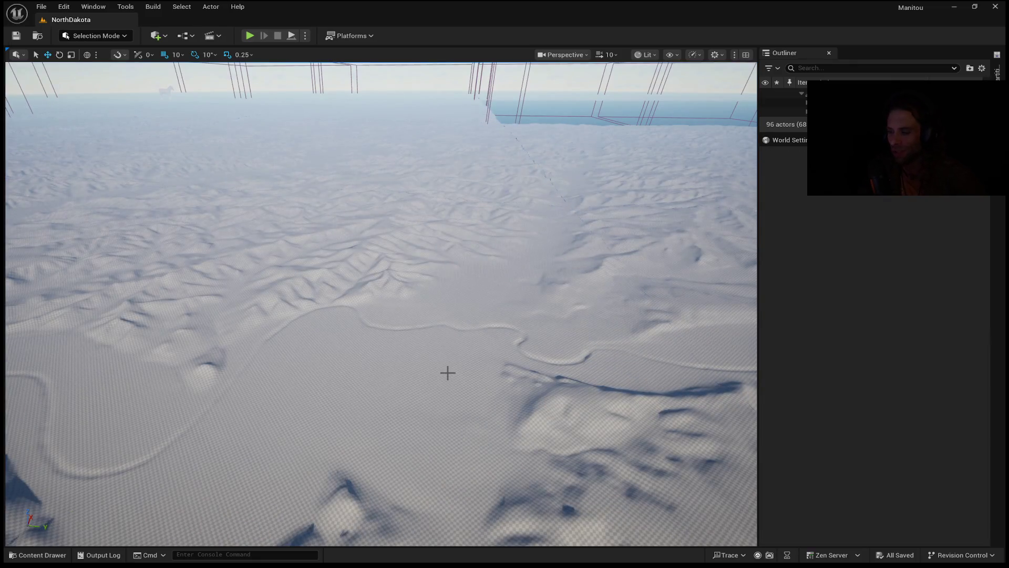
- Tilt the view down toward NorthDakota's vast terrain
mouse_move(447, 373)
mouse_down()
mouse_move(447, 410)
mouse_move(447, 358)
mouse_up()
- Fly to the cow, select the landscape, then play the level and walk the mannequin
mouse_move(583, 323)
mouse_down()
mouse_move(568, 258)
mouse_move(597, 348)
mouse_move(379, 304)
mouse_move(379, 336)
mouse_move(378, 305)
mouse_up()
click(280, 366)
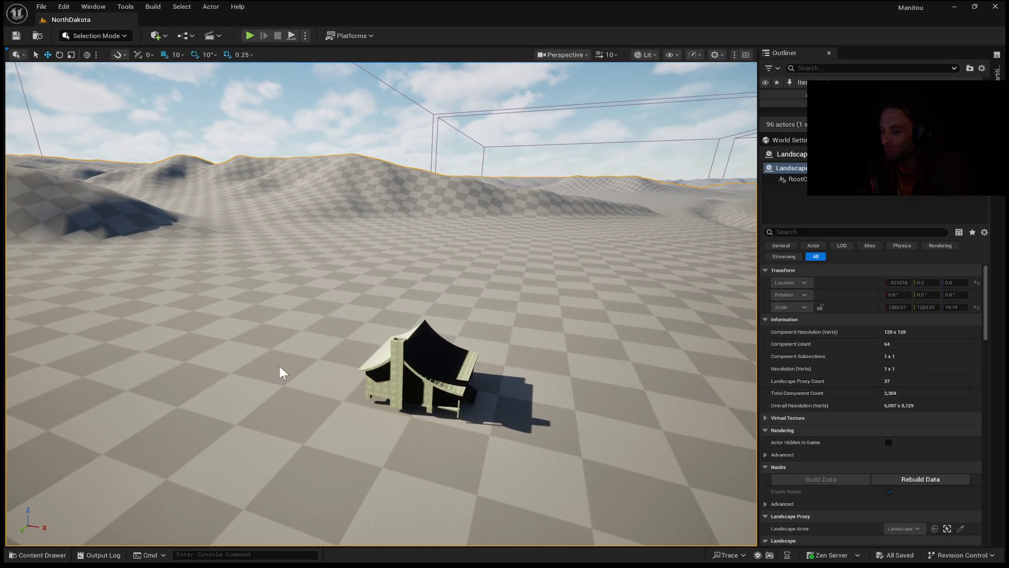
key(alt+p)
key(s)
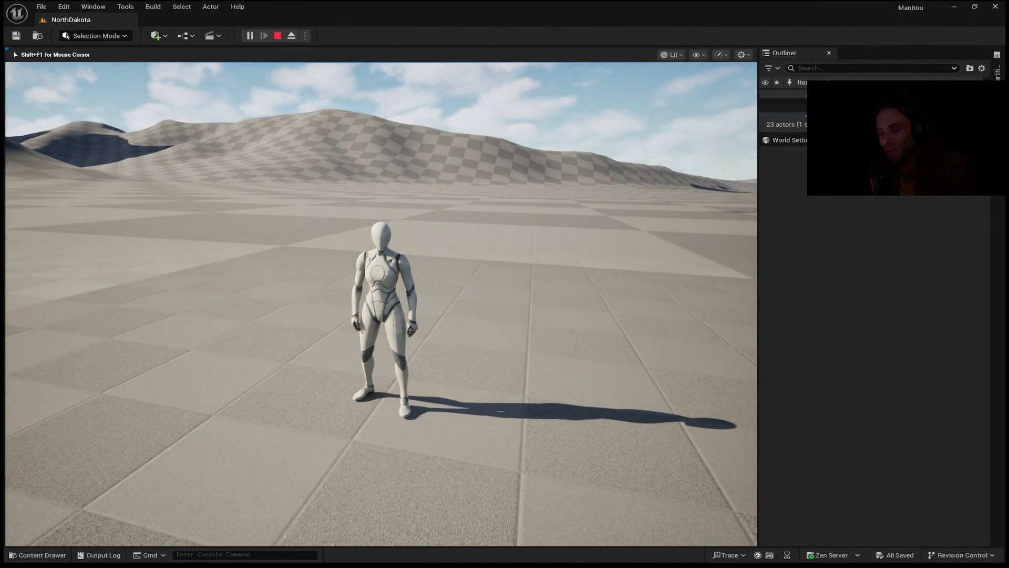
- Stop the play session and view the cow close up from above on the terrain
key(Escape)
mouse_move(387, 335)
mouse_down()
mouse_move(388, 245)
mouse_move(397, 322)
mouse_up()
scroll(388, 246, down, 10)
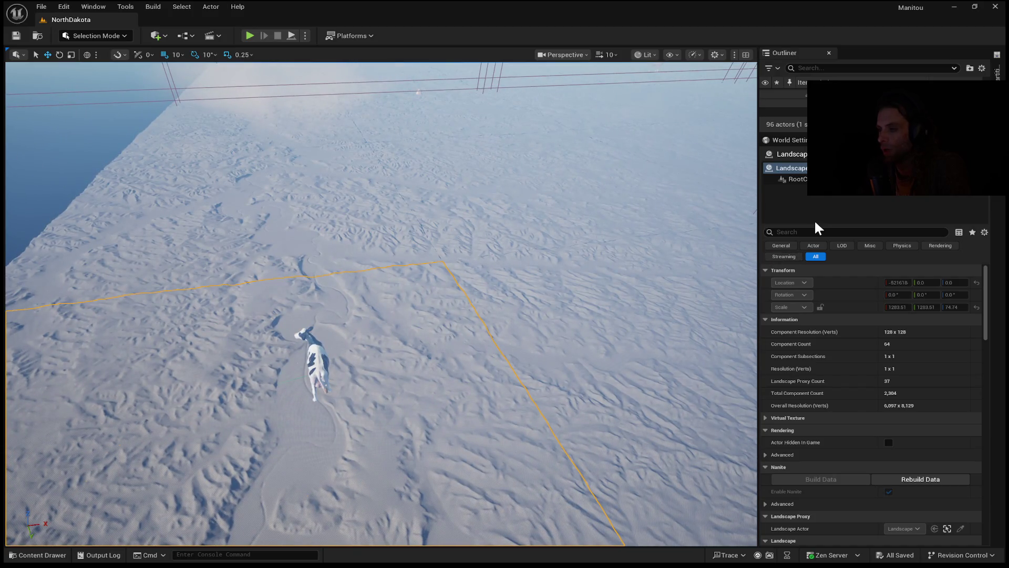
click(997, 69)
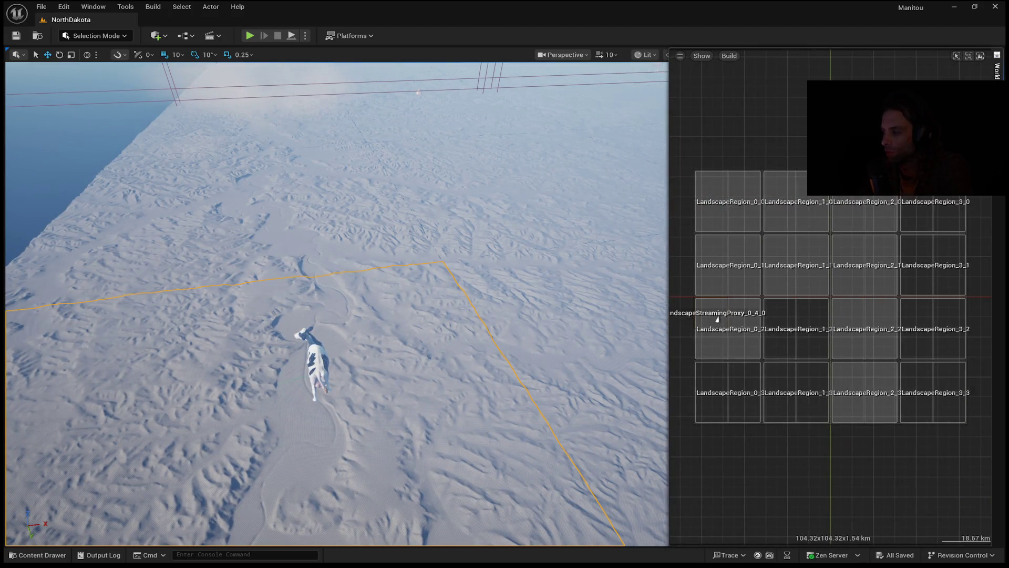
click(807, 289)
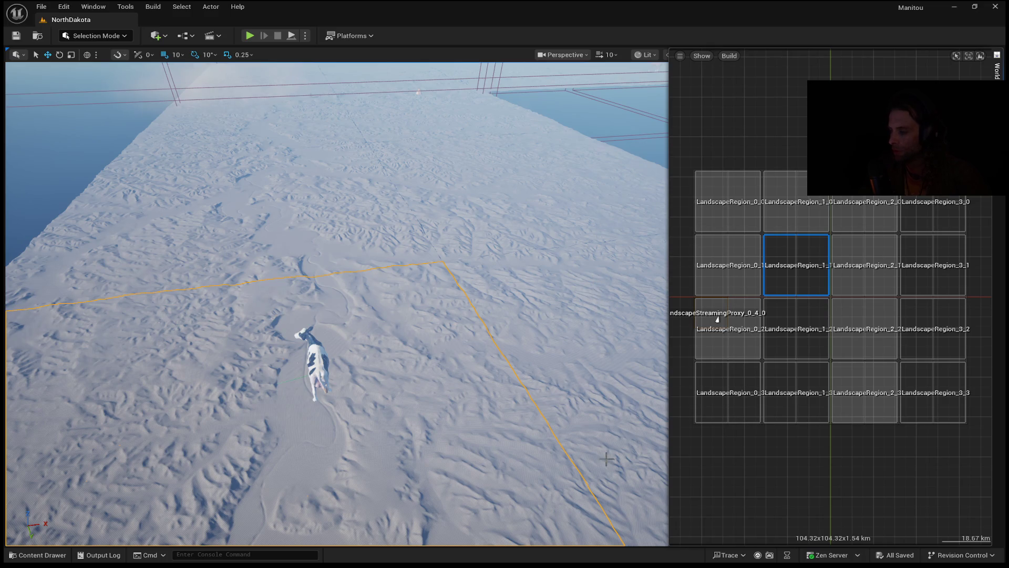
click(549, 413)
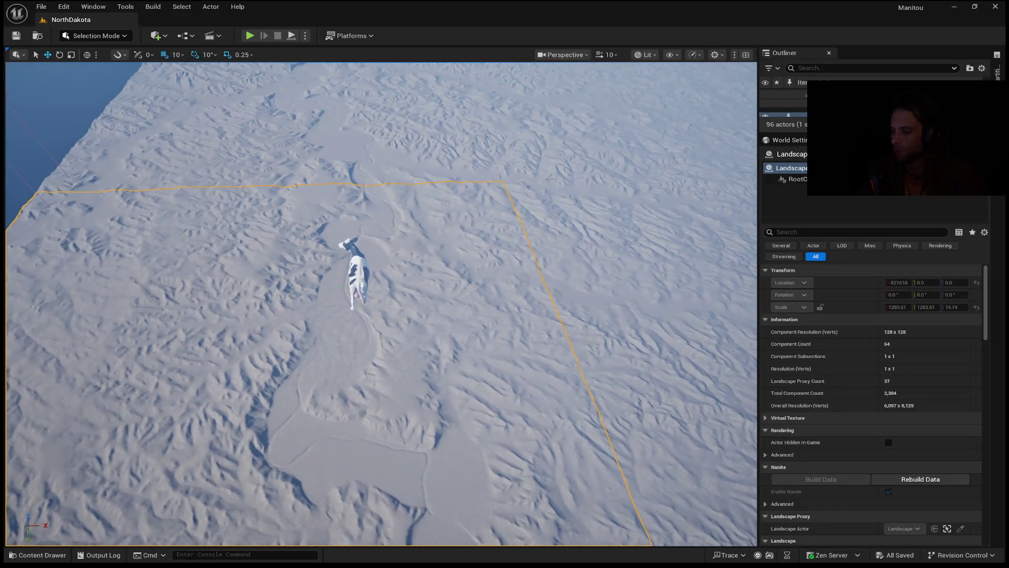
scroll(378, 304, down, 5)
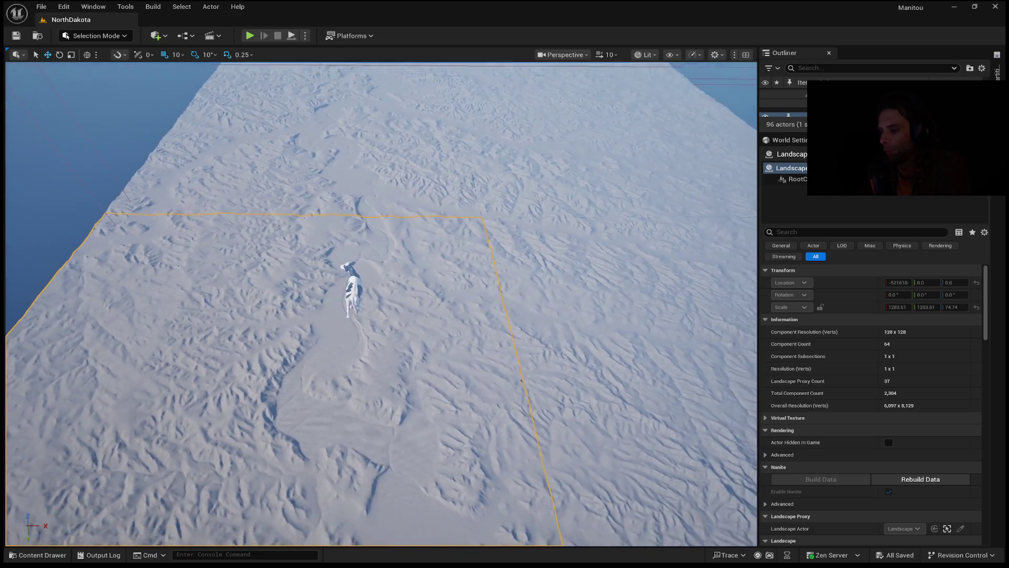
scroll(378, 303, down, 1)
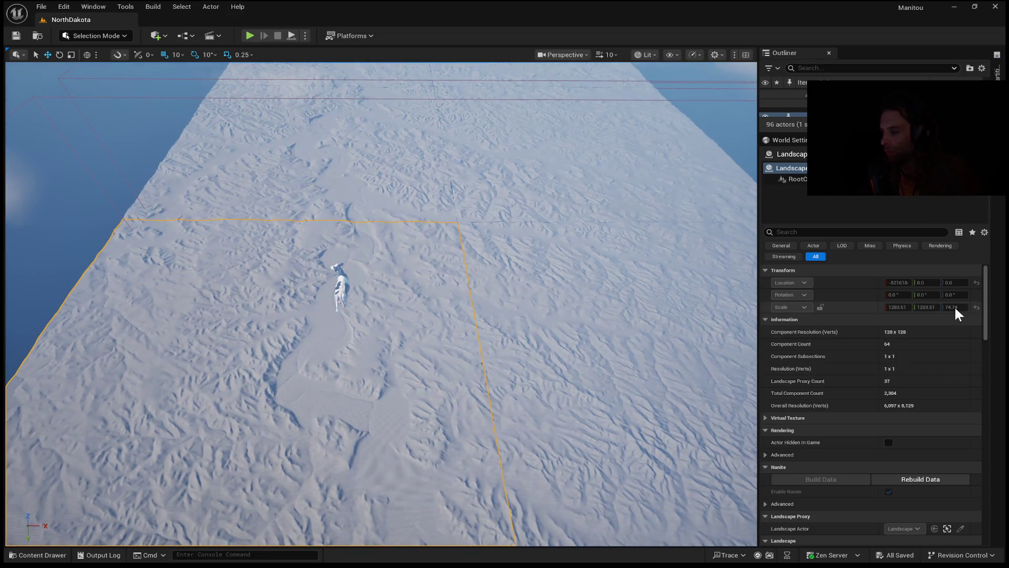
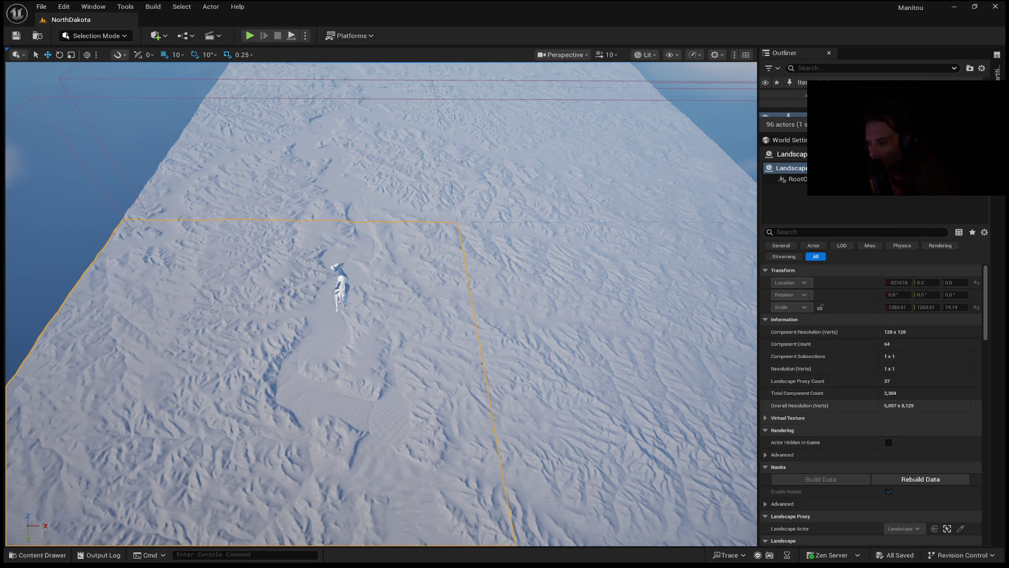
- Zoom the camera in and out over the NorthDakota landscape, then tilt toward its tile grid
scroll(381, 303, up, 5)
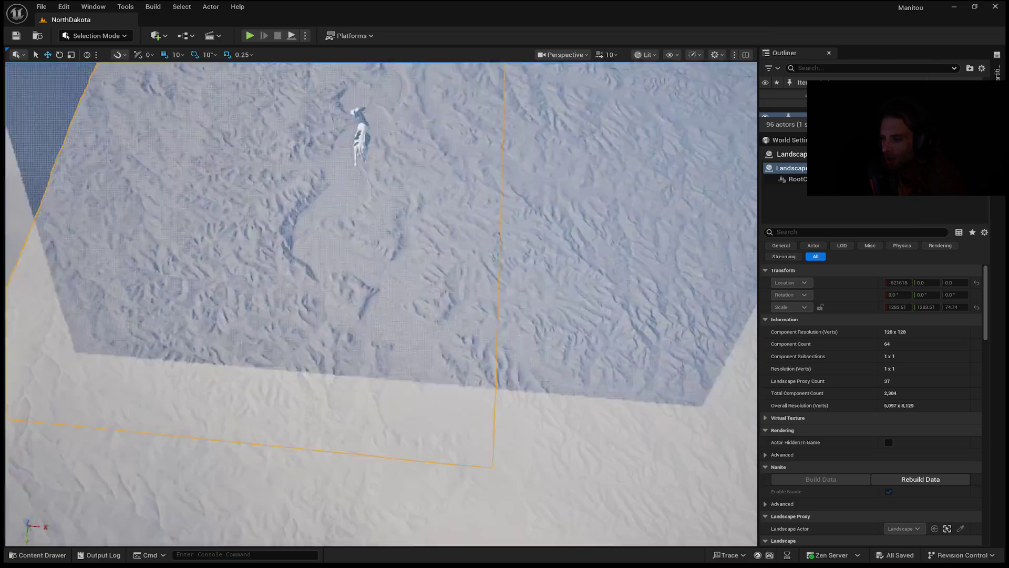
scroll(381, 303, down, 5)
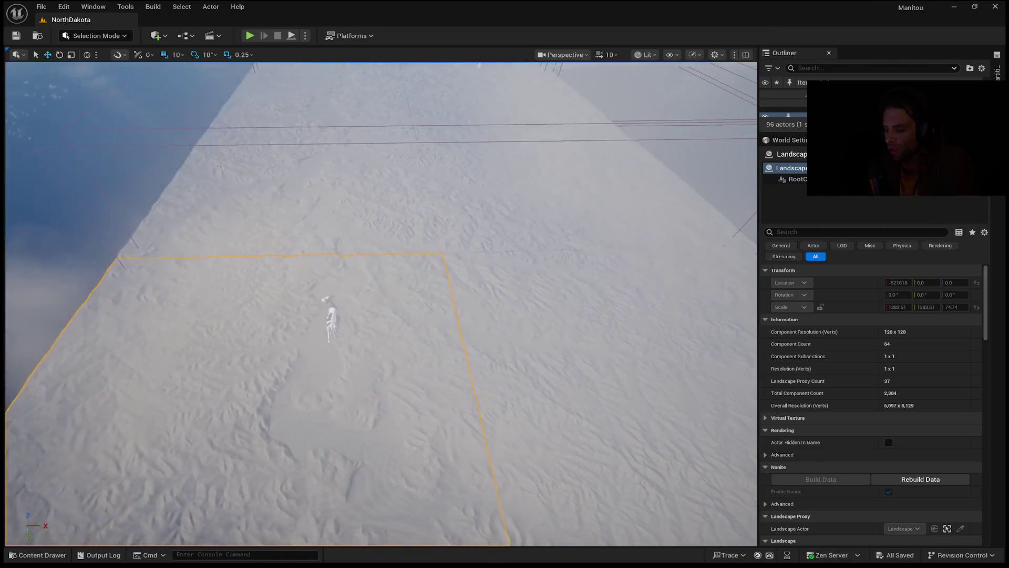
scroll(381, 304, down, 5)
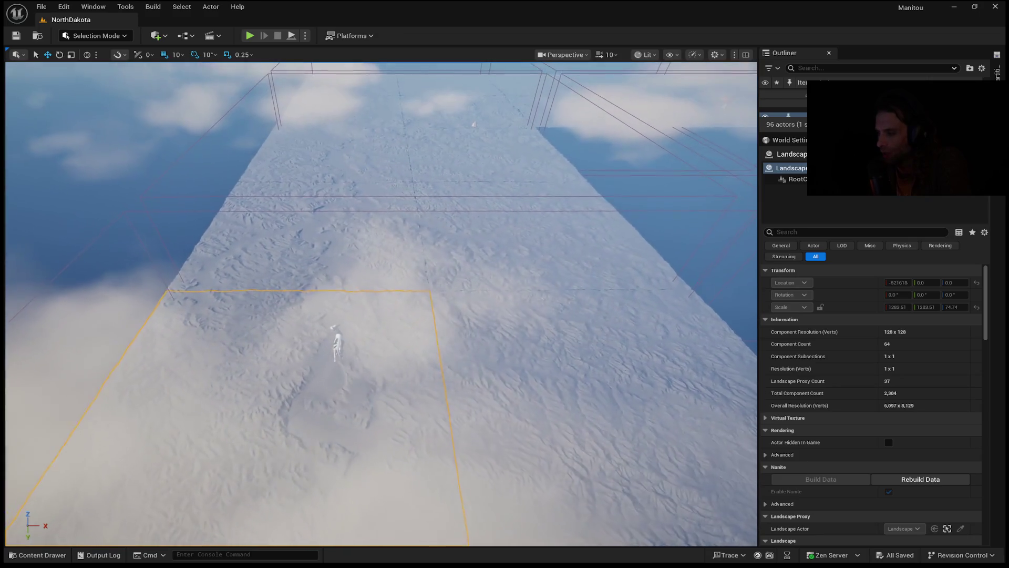
scroll(381, 304, up, 5)
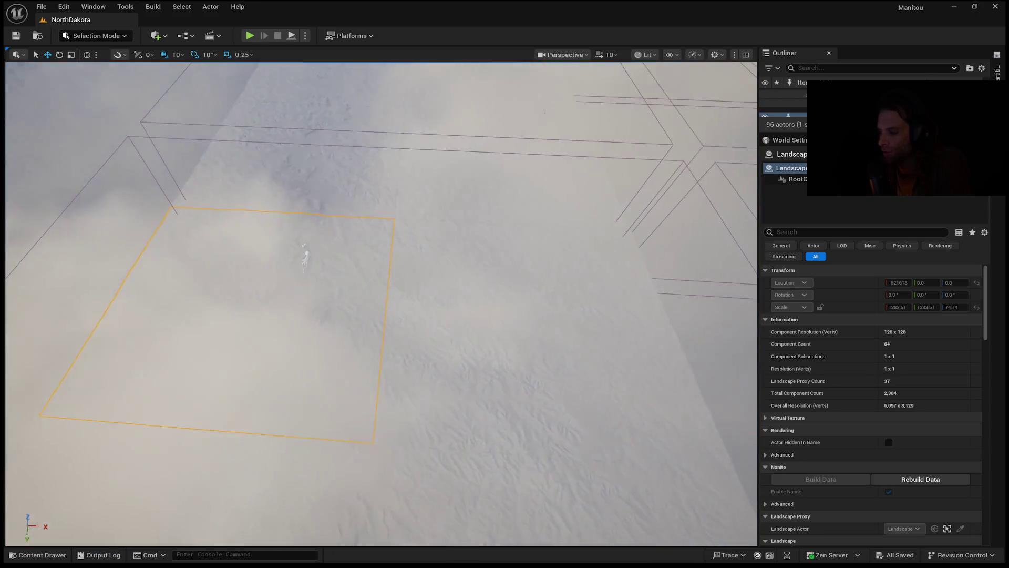
scroll(381, 304, down, 5)
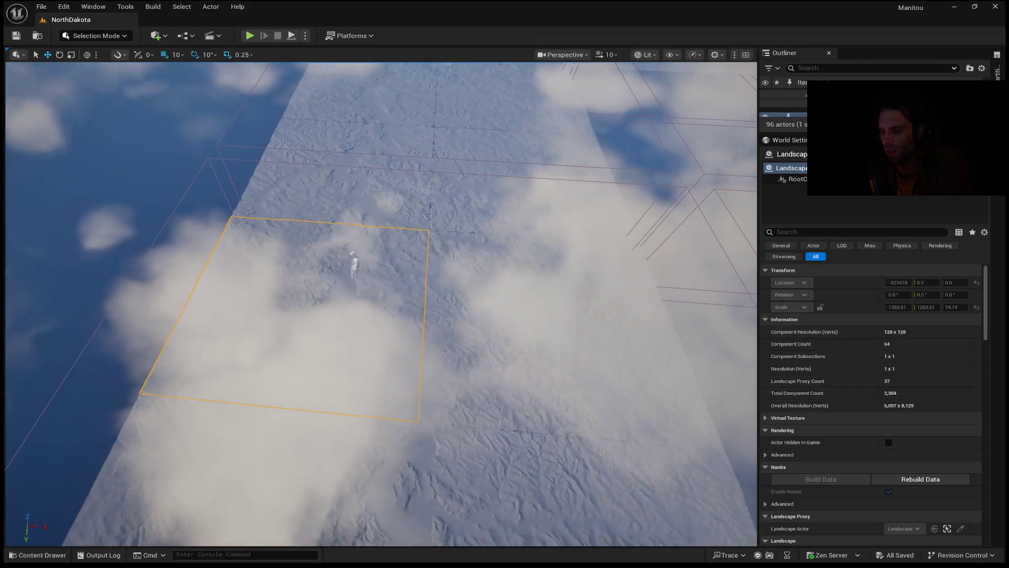
scroll(591, 356, down, 2)
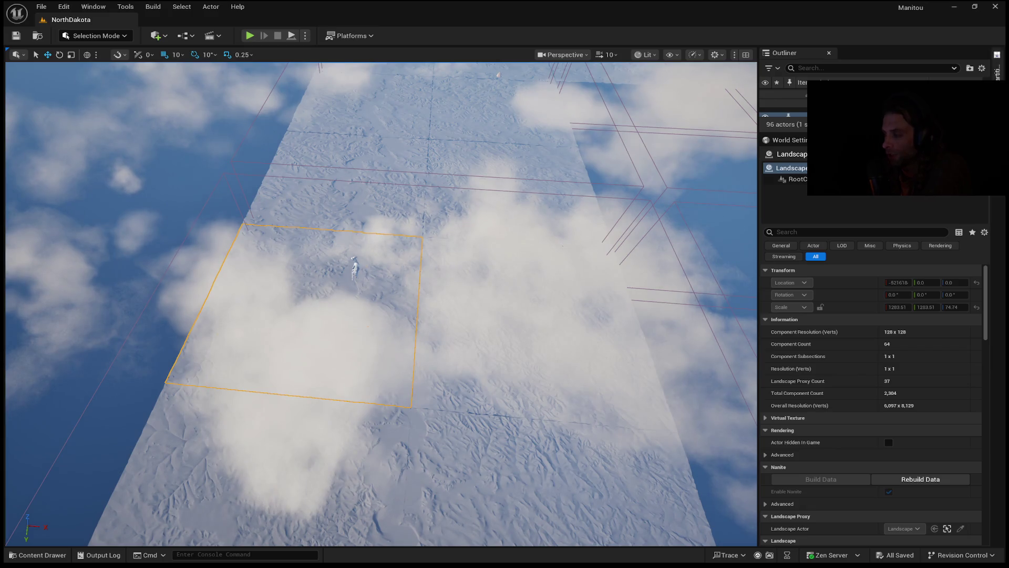
mouse_move(552, 289)
mouse_down()
mouse_move(489, 226)
mouse_move(568, 237)
mouse_move(504, 231)
mouse_move(494, 284)
mouse_move(489, 253)
mouse_move(476, 263)
mouse_move(472, 255)
mouse_up()
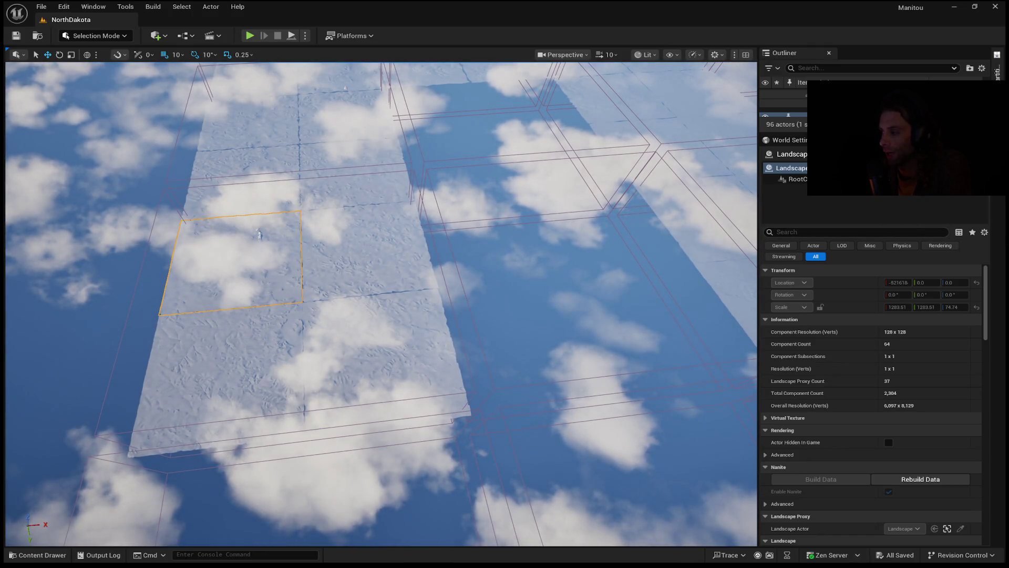
- Click the control at the top-right corner of the editor window
click(996, 69)
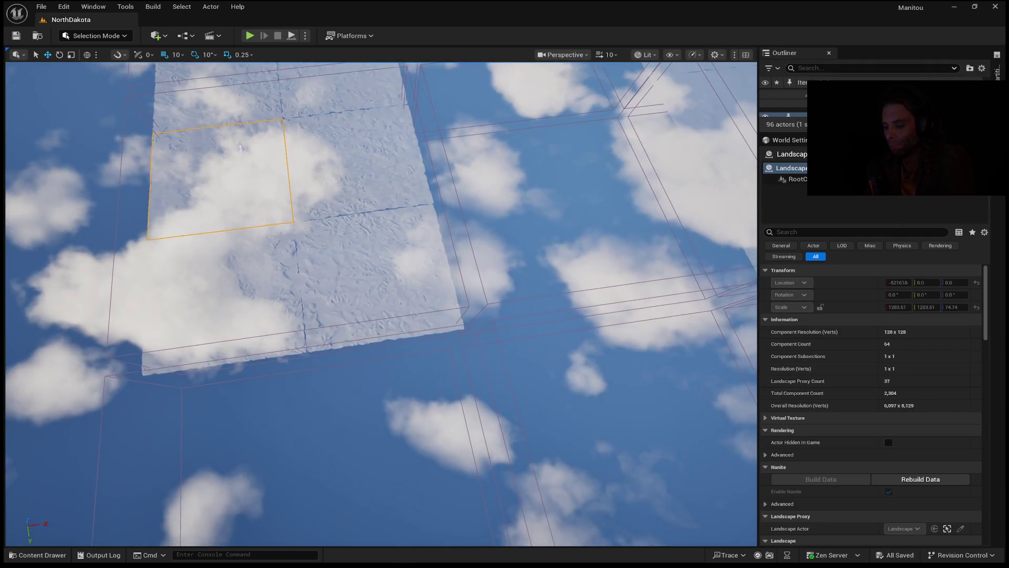
key(s)
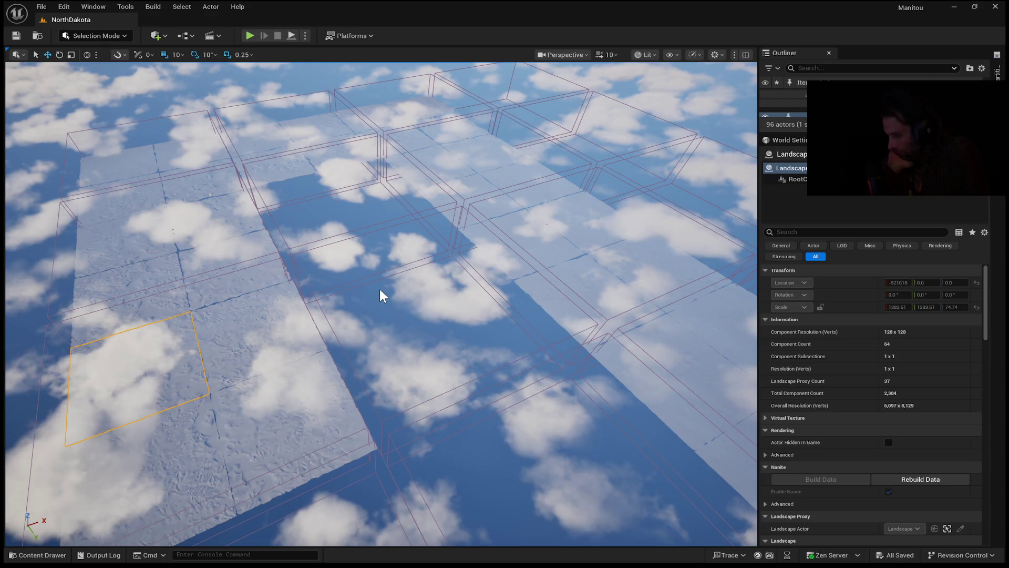
- Fly over the NorthDakota tiles, looking down across neighbouring tiles and pulling back over the grid
drag(382, 295, 383, 252)
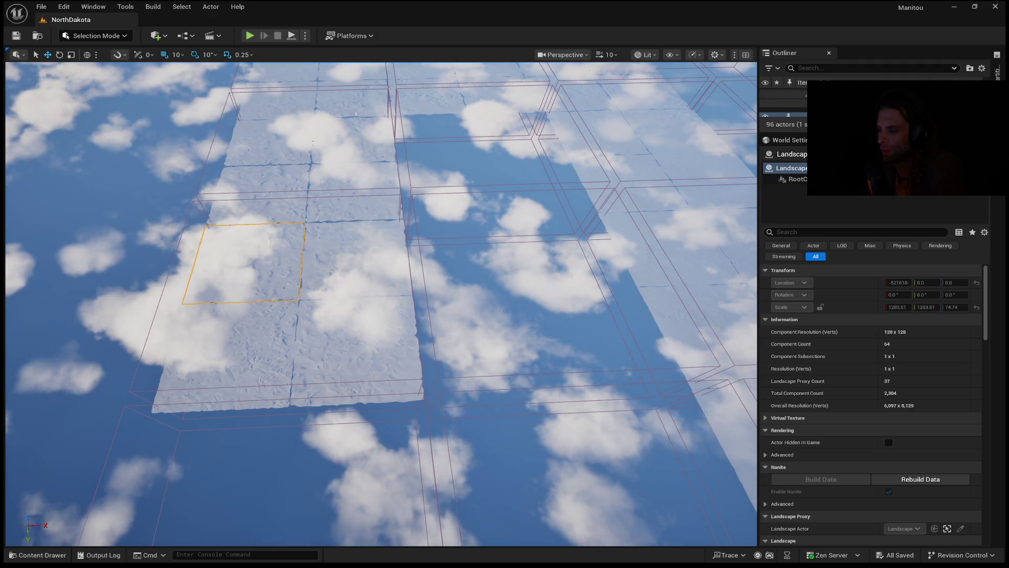
scroll(382, 252, down, 1)
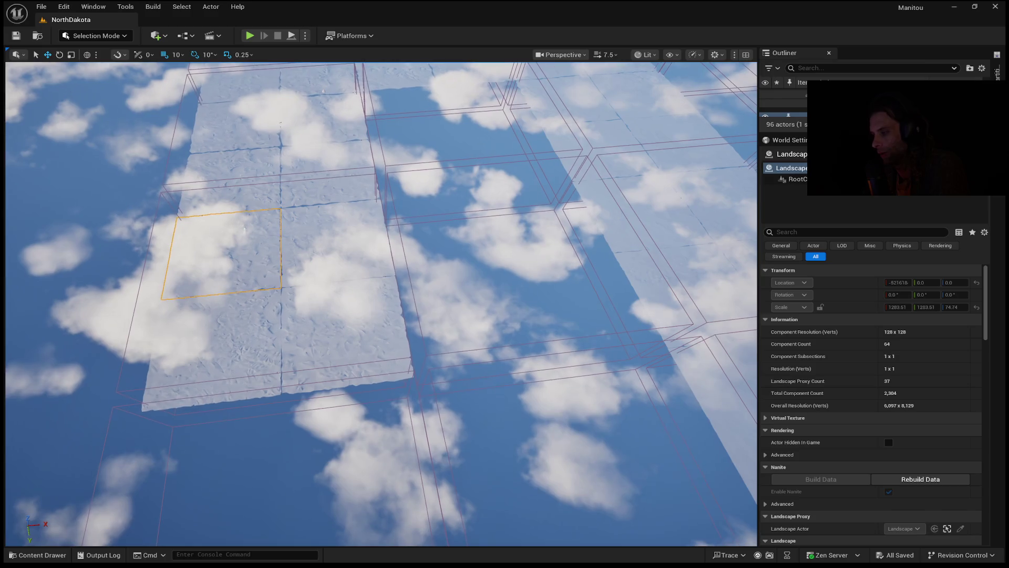
drag(330, 316, 333, 317)
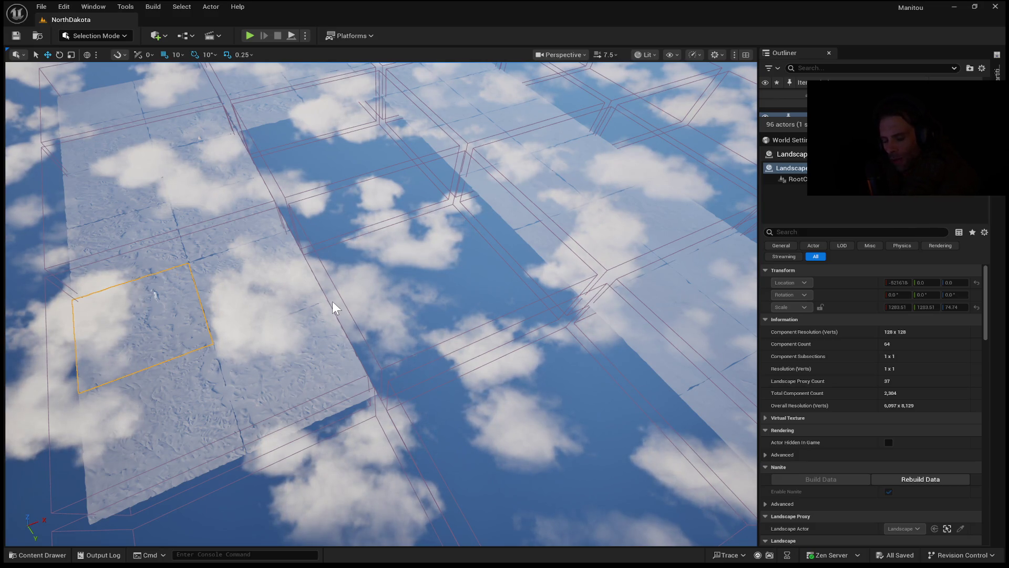
mouse_move(360, 234)
mouse_down()
mouse_move(368, 273)
mouse_move(356, 284)
mouse_up()
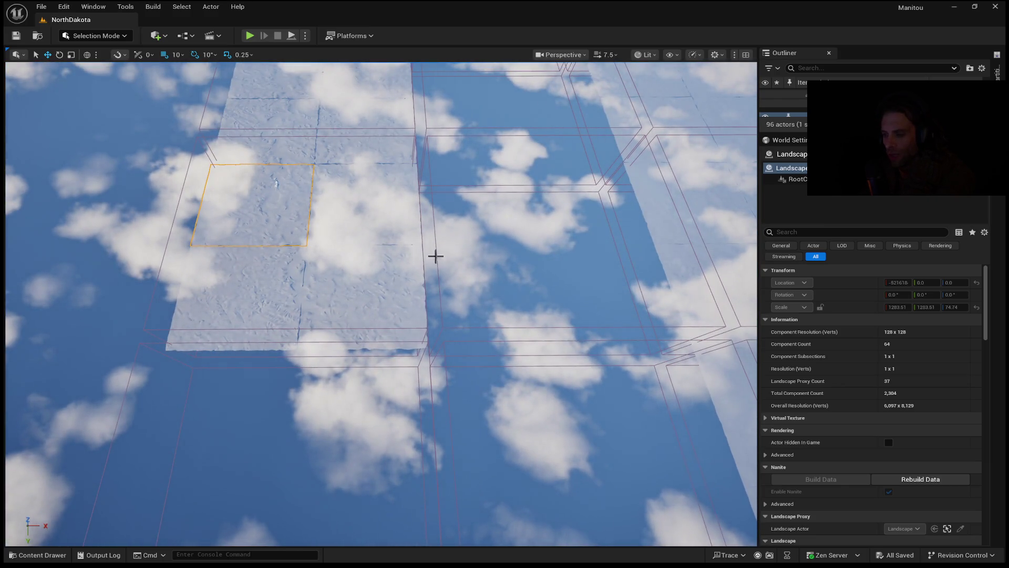
drag(665, 249, 430, 347)
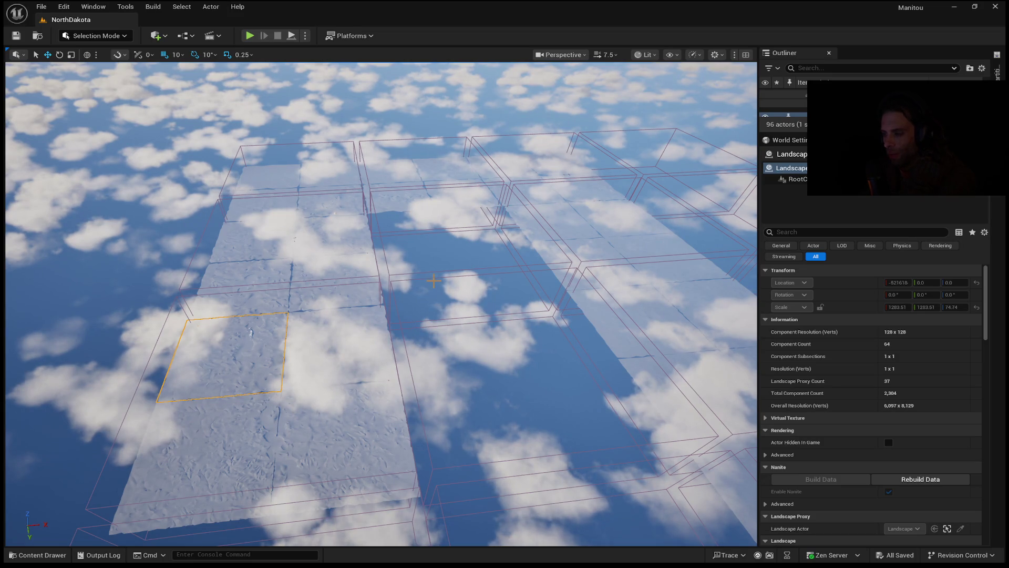
drag(436, 351, 498, 243)
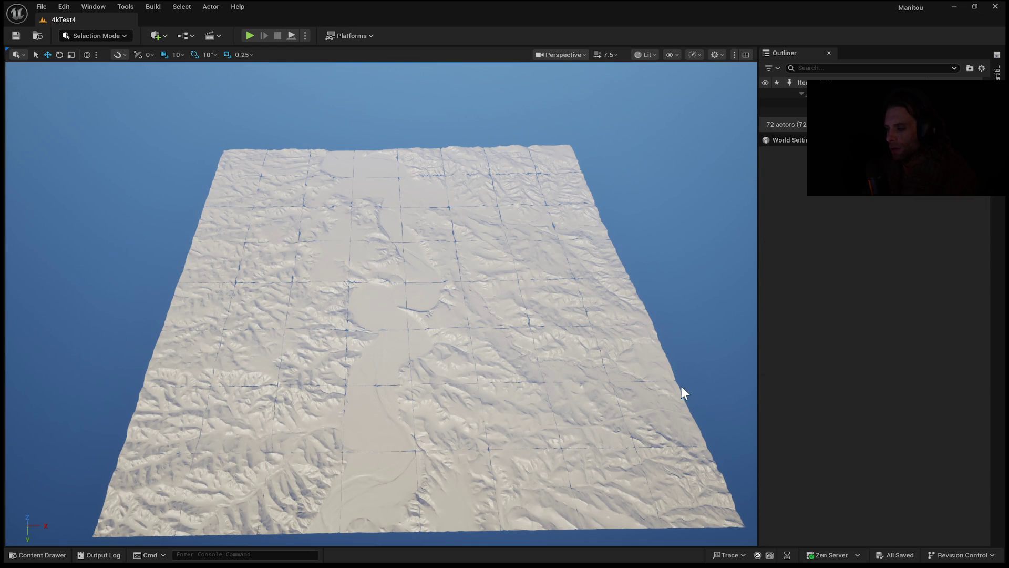
- Fly down close to the eroded hills of the 4kTest4 terrain
mouse_move(531, 385)
mouse_down()
mouse_move(531, 415)
mouse_move(531, 368)
mouse_move(531, 391)
mouse_move(515, 387)
mouse_move(515, 318)
mouse_up()
scroll(531, 391, up, 1)
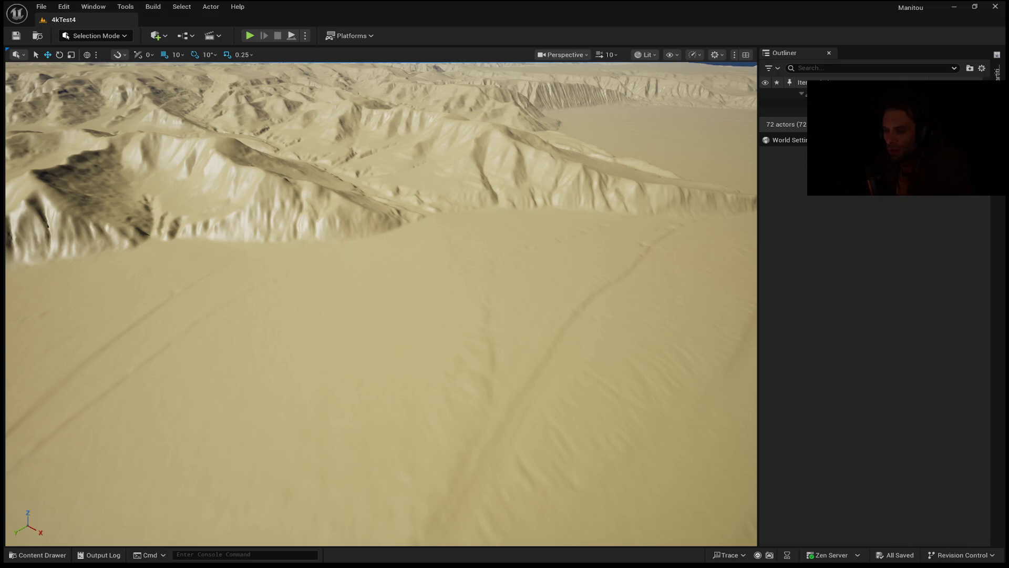
- Rise above the 4kTest4 valley and pitch the camera down over the surrounding ridges
scroll(381, 304, up, 3)
mouse_move(381, 304)
mouse_down()
mouse_move(381, 334)
mouse_move(350, 351)
mouse_move(349, 295)
mouse_move(350, 378)
mouse_up()
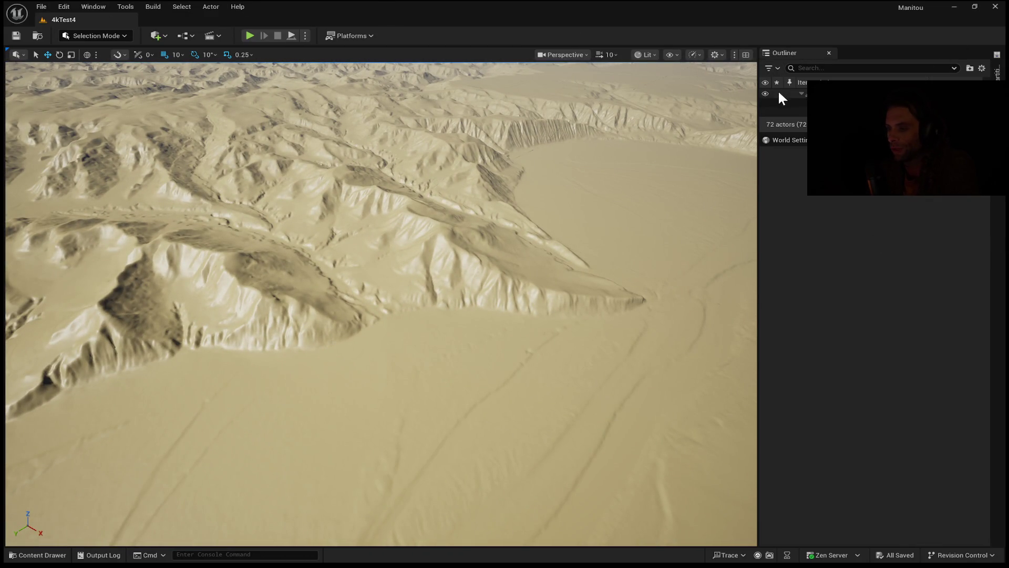
- Select Landscape in the Outliner and view its details: 256 components, 4,081 × 4,081 resolution
click(789, 140)
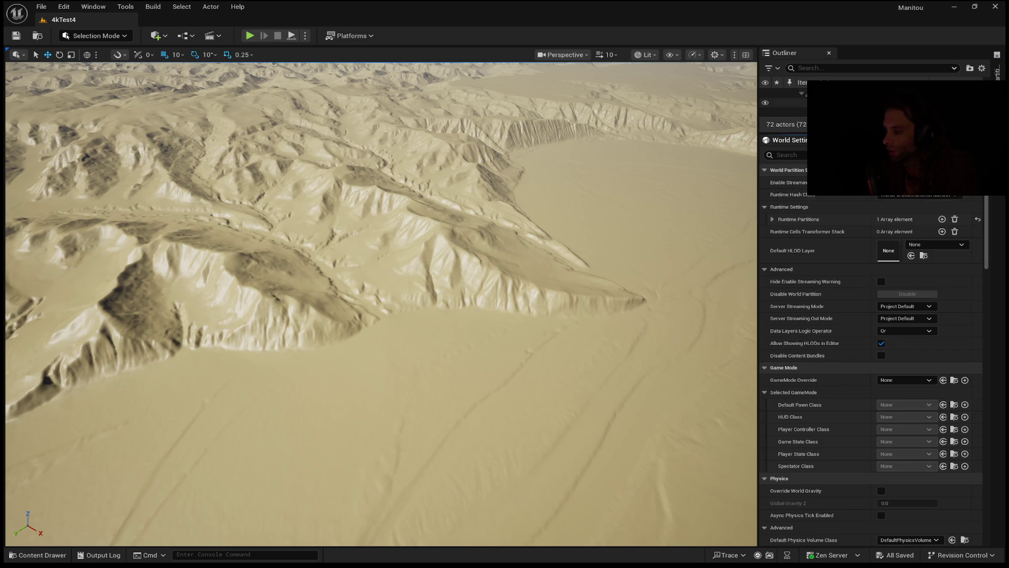
click(800, 93)
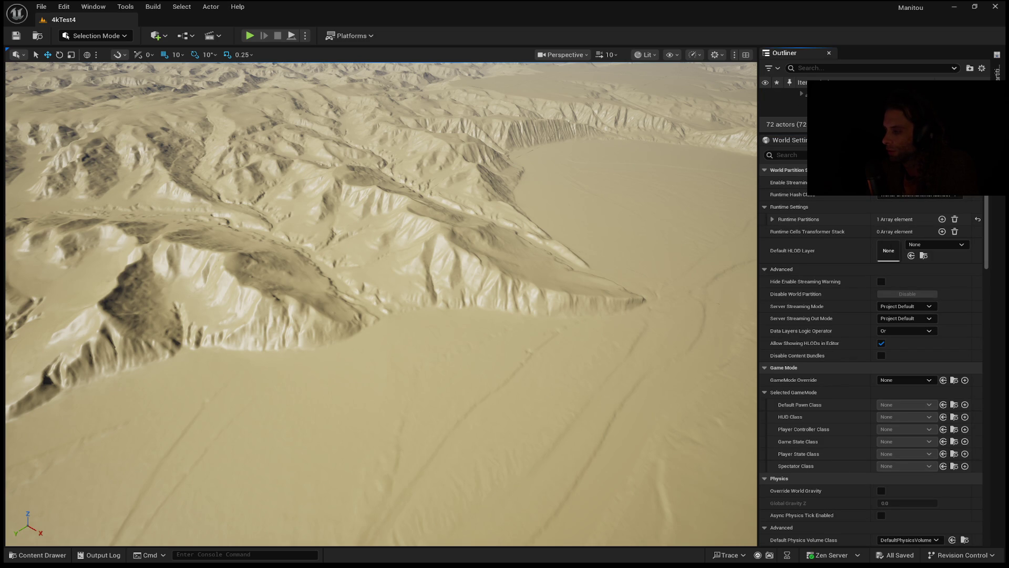
drag(788, 132, 789, 211)
click(801, 93)
click(788, 120)
click(862, 220)
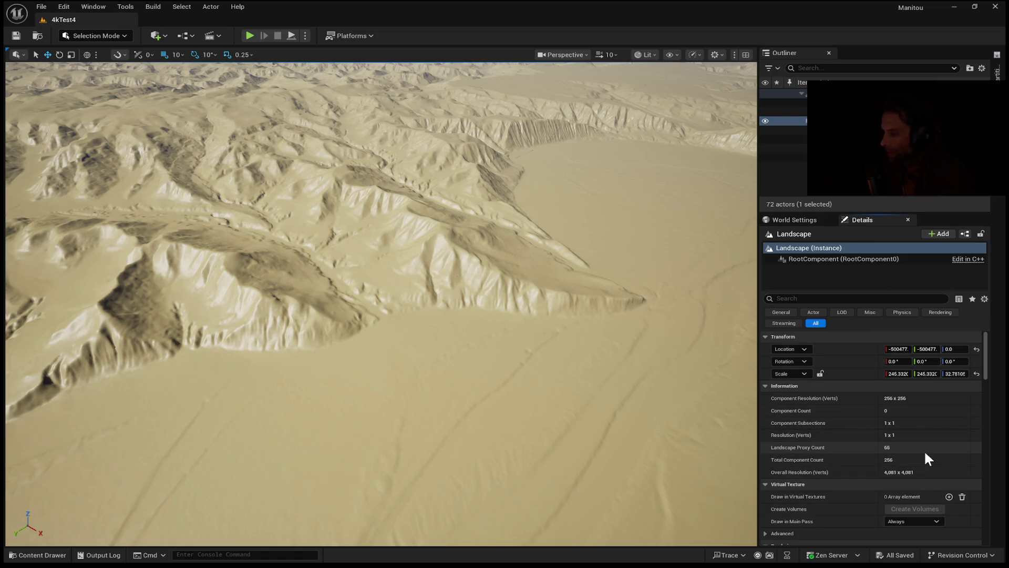
scroll(925, 449, down, 1)
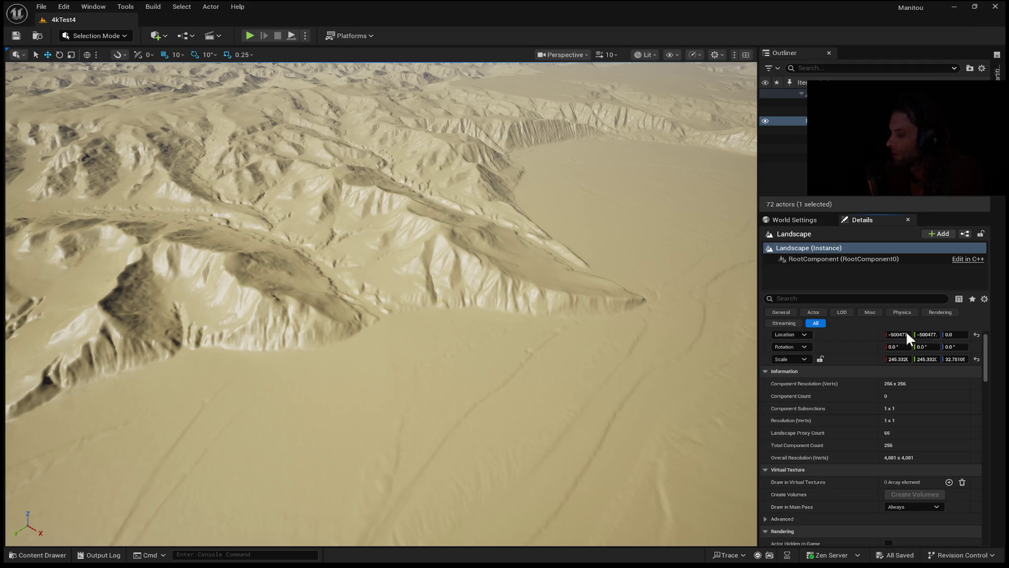
- Frame the selected landscape with F, then zoom and turn the camera toward a mountain crest
key(f)
scroll(381, 303, up, 10)
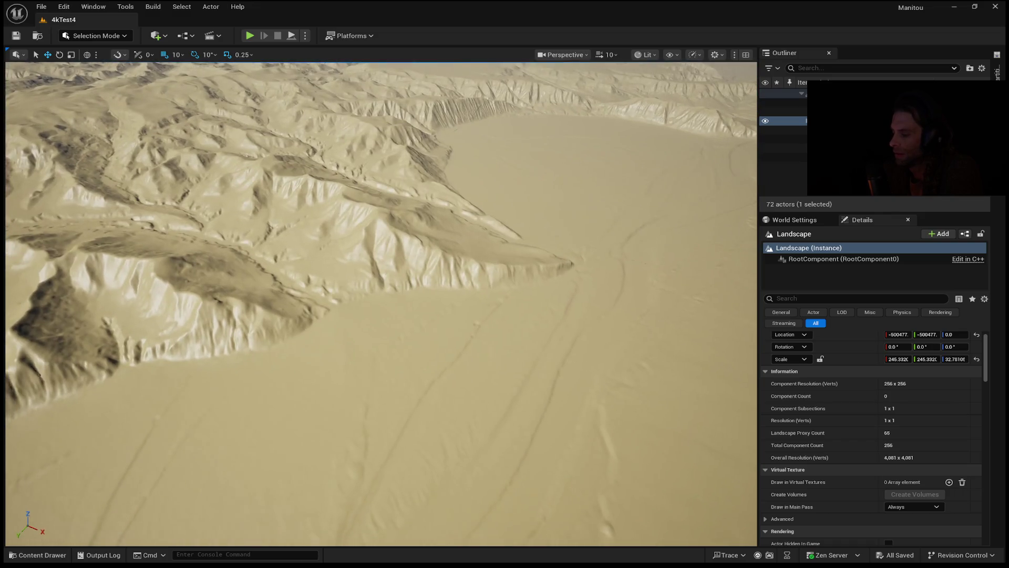
scroll(381, 303, down, 10)
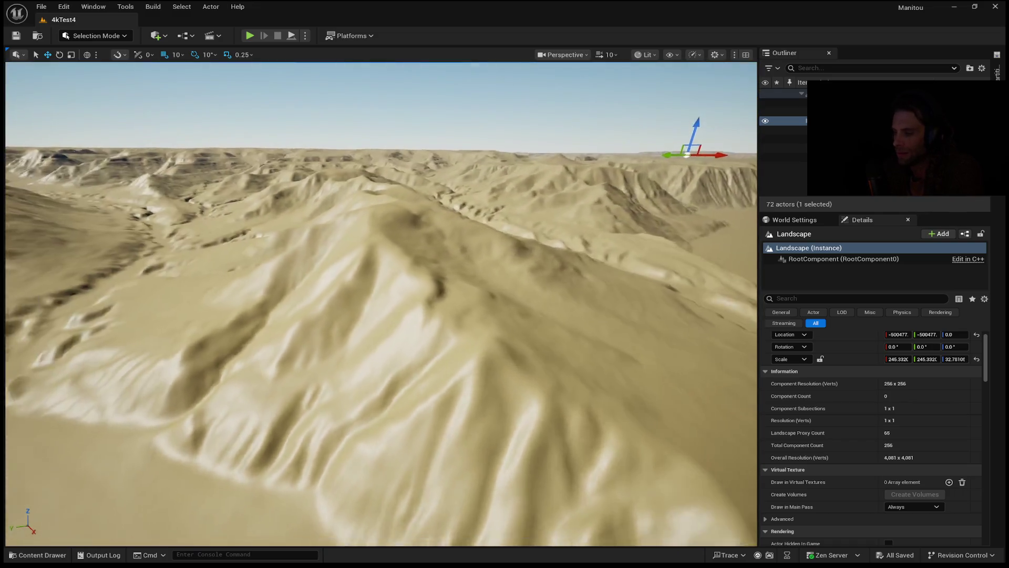
mouse_move(725, 341)
mouse_down()
mouse_move(737, 341)
mouse_move(741, 320)
mouse_move(723, 305)
mouse_move(735, 306)
mouse_up()
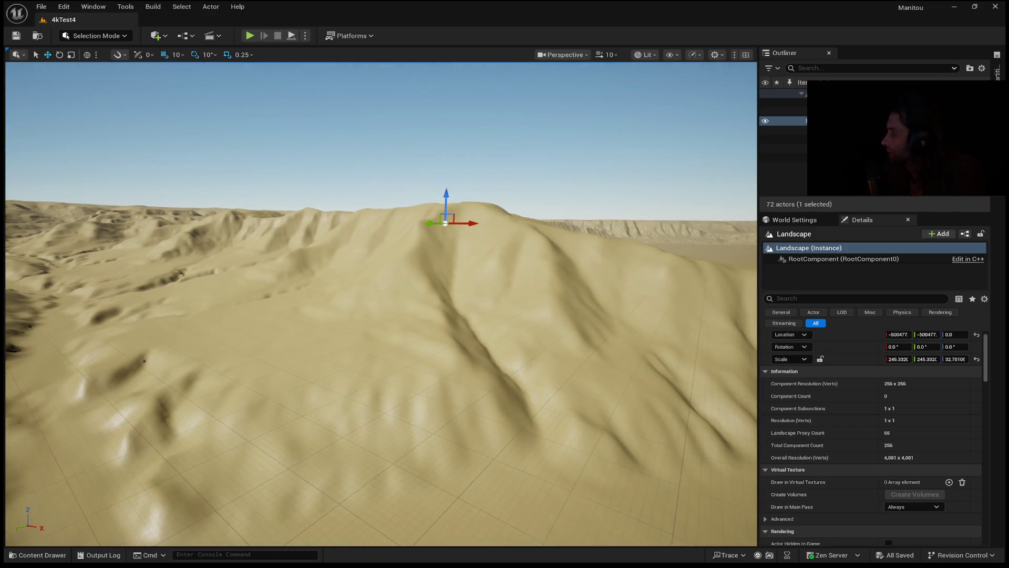